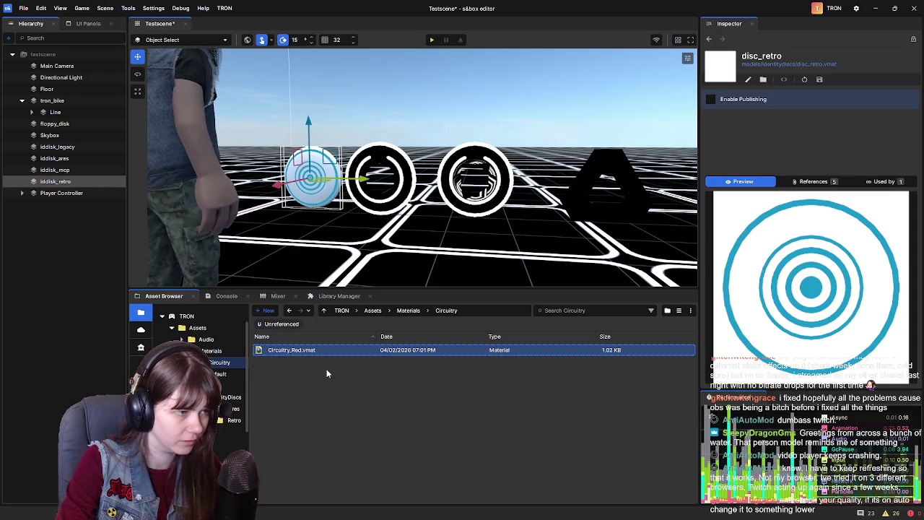
# - Duplicate Circuitry_Red.vmat and rename the copy to Circuitry_Orange
pyautogui.click(299, 352)
pyautogui.hotkey('ctrl', 'd')
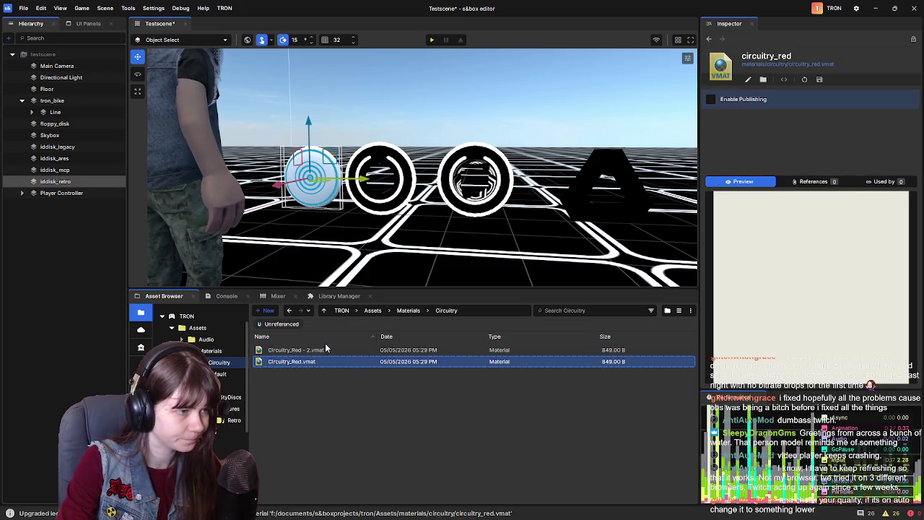
pyautogui.click(325, 352)
pyautogui.press('F2')
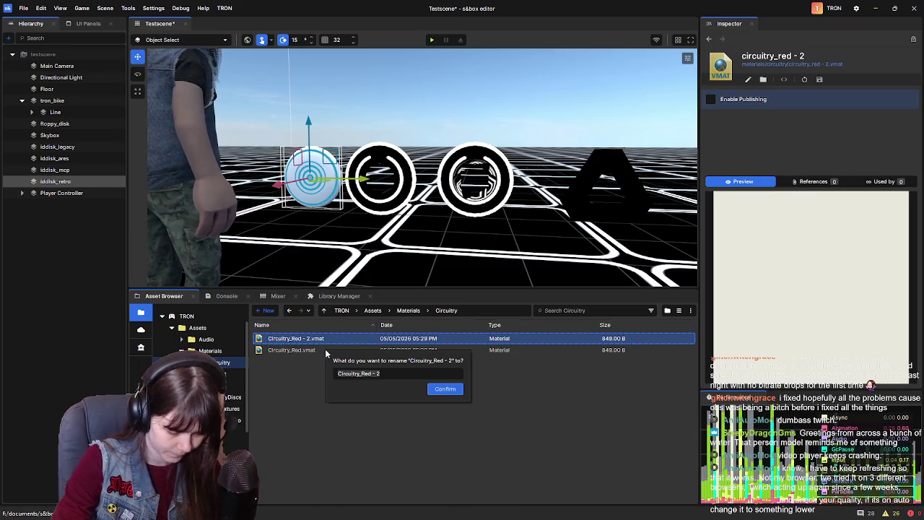
pyautogui.press('BackSpace')
pyautogui.press('BackSpace')
pyautogui.press('BackSpace')
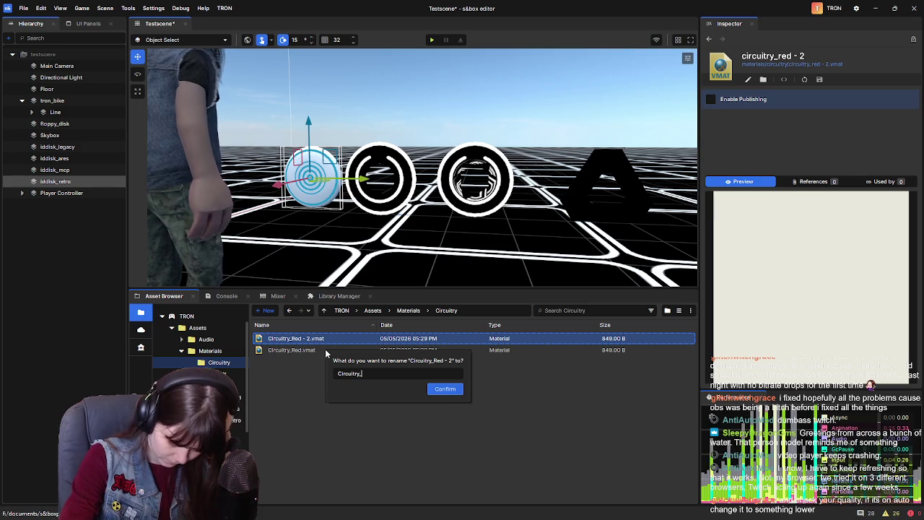
pyautogui.write('Orange')
pyautogui.press('Return')
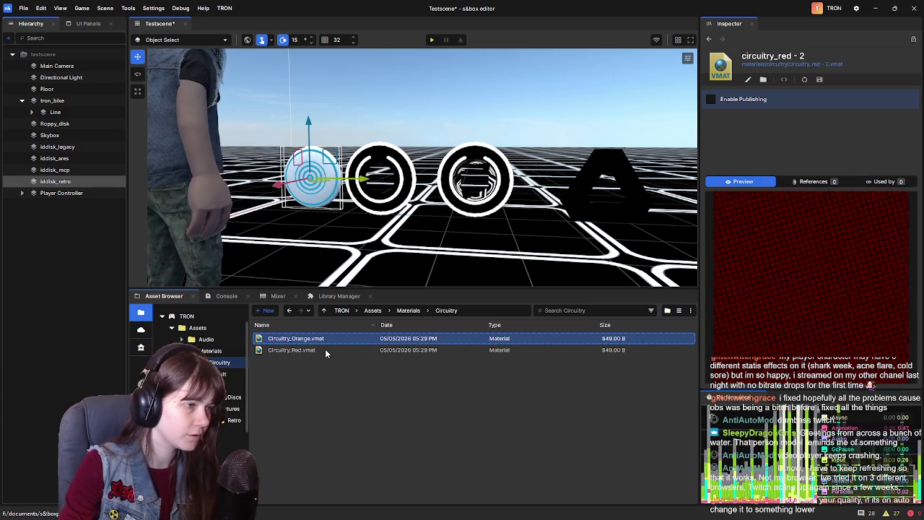
# - Make another copy and rename it to Circuitry_Yellow
pyautogui.press('F2')
pyautogui.write('Circuitr')
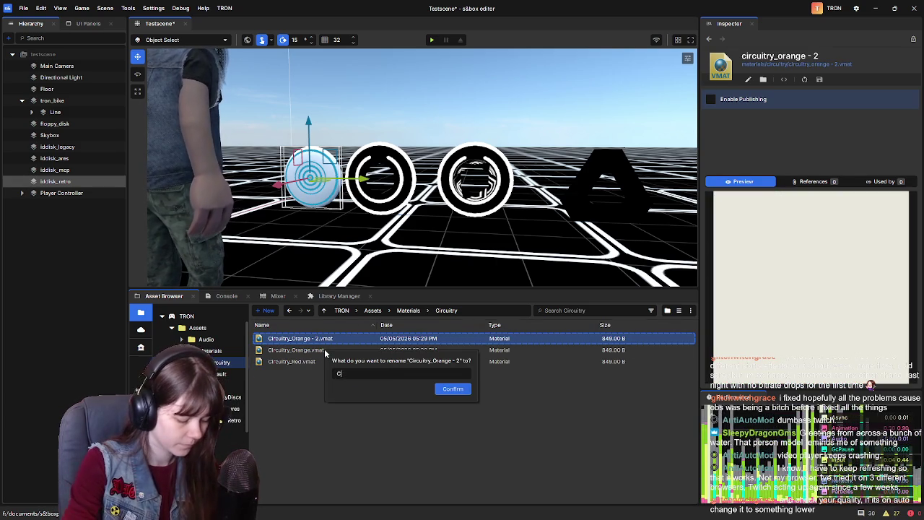
pyautogui.press('BackSpace')
pyautogui.press('BackSpace')
pyautogui.press('BackSpace')
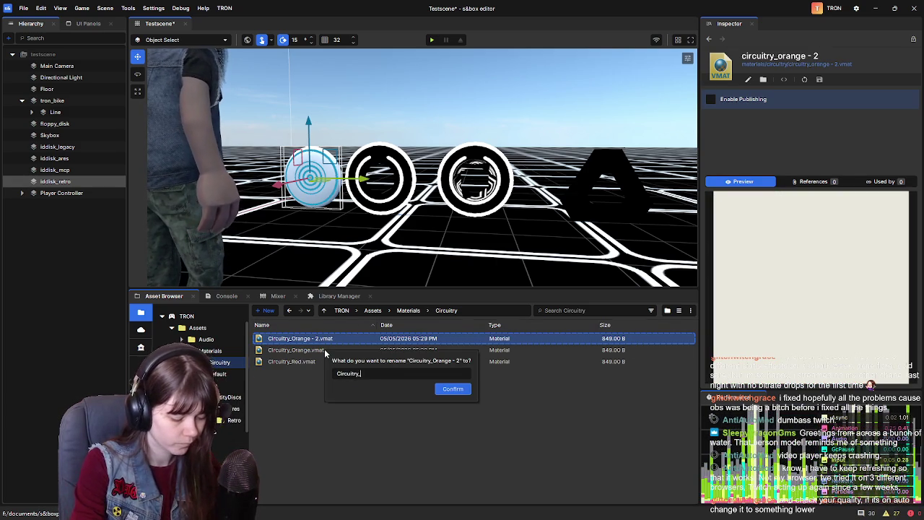
pyautogui.write('Yellow')
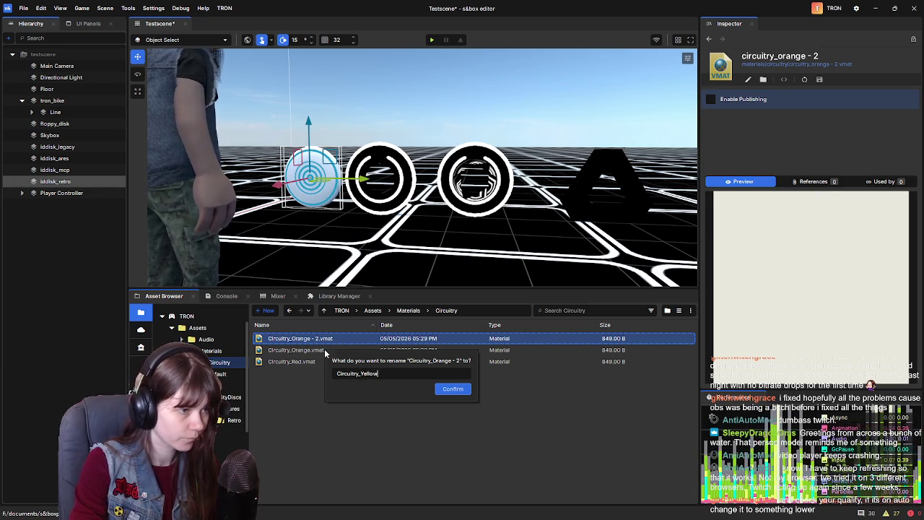
pyautogui.press('Return')
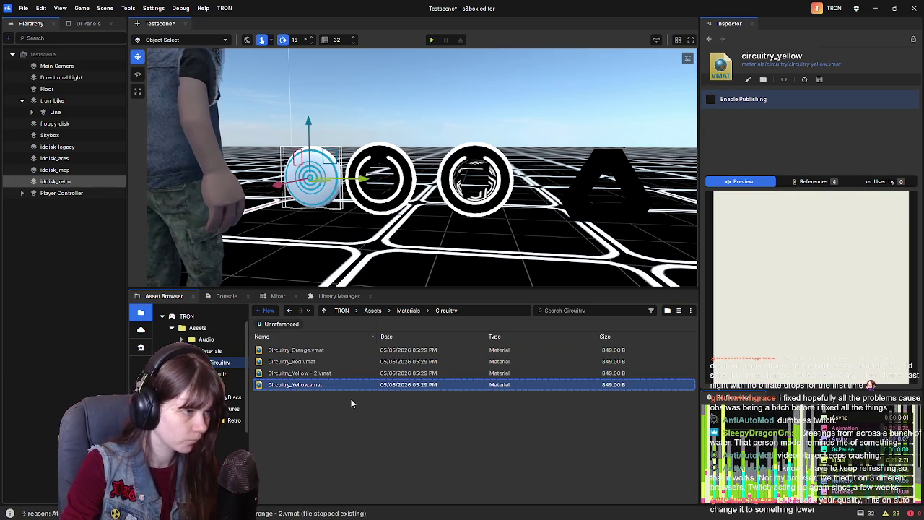
# - Rename the next two copies to Circuitry_Blue and Circuitry_Lime
pyautogui.click(328, 373)
pyautogui.press('F2')
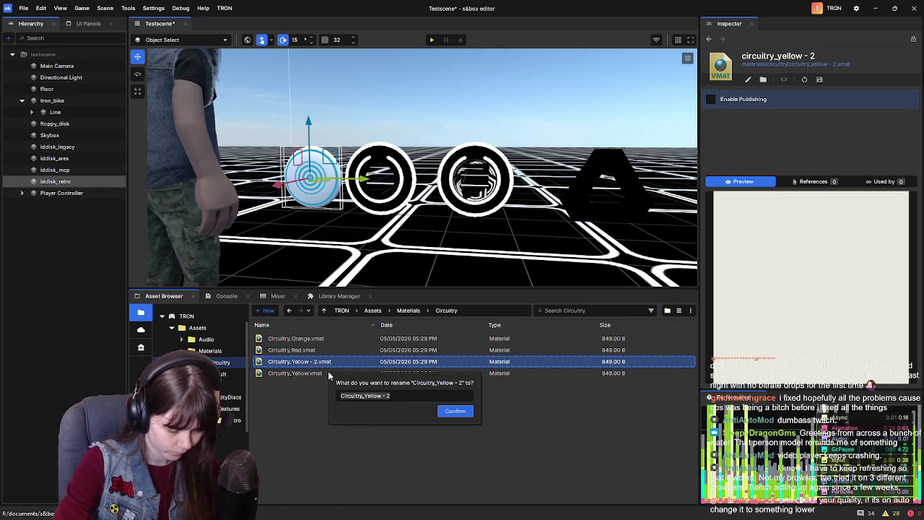
pyautogui.write('Circuitry_')
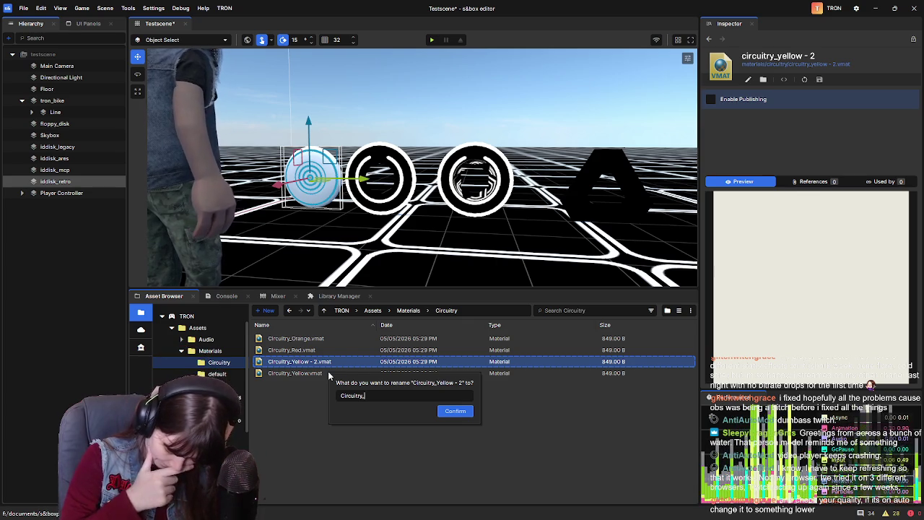
pyautogui.write('Blue')
pyautogui.press('Return')
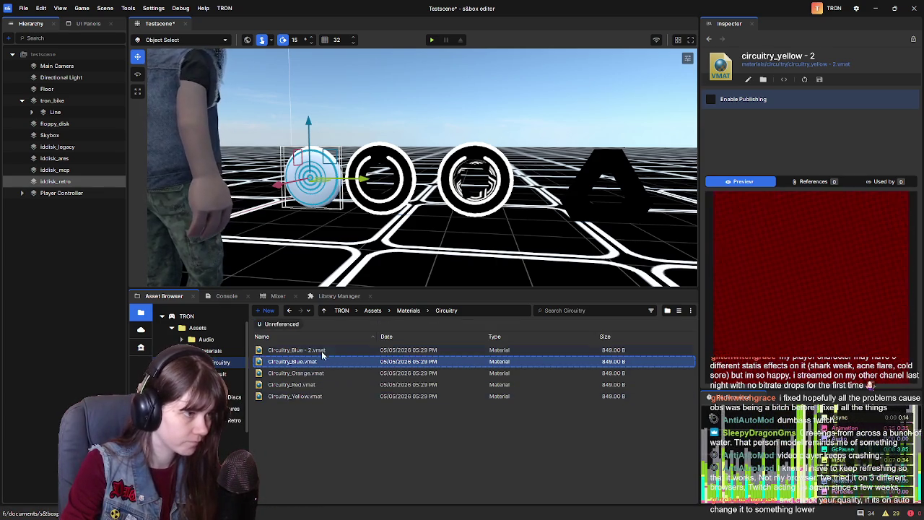
pyautogui.click(321, 350)
pyautogui.press('F2')
pyautogui.write('C')
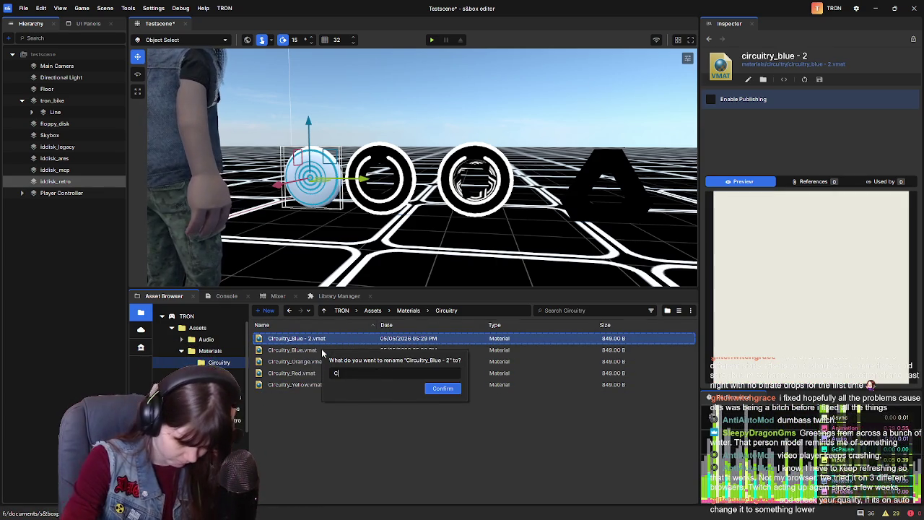
pyautogui.write('ircuitry_')
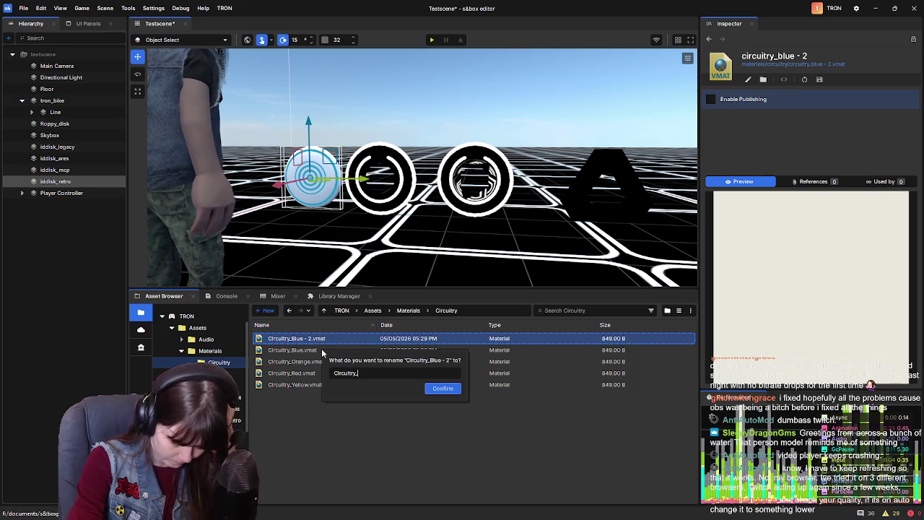
pyautogui.write('Lime')
pyautogui.press('Return')
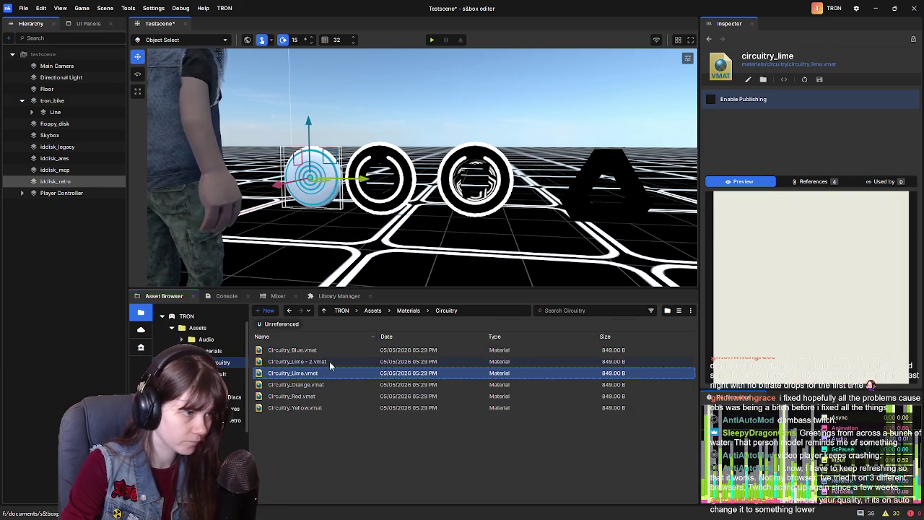
# - Rename the following copy to Circuitry_Green and select its new duplicate
pyautogui.click(330, 362)
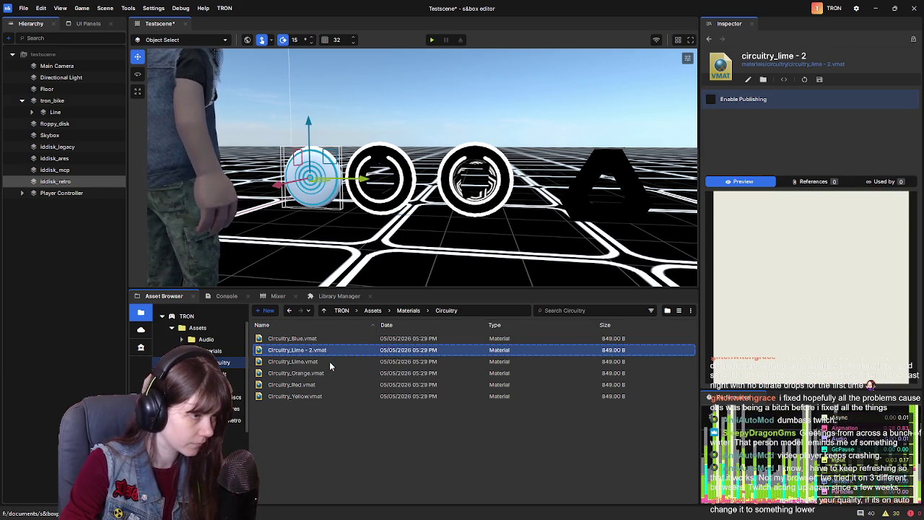
pyautogui.press('F2')
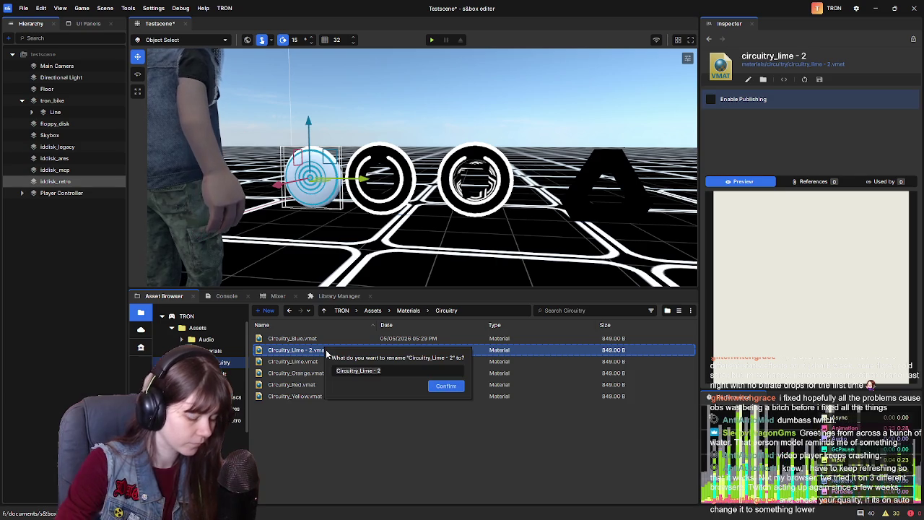
pyautogui.write('Circuitry_')
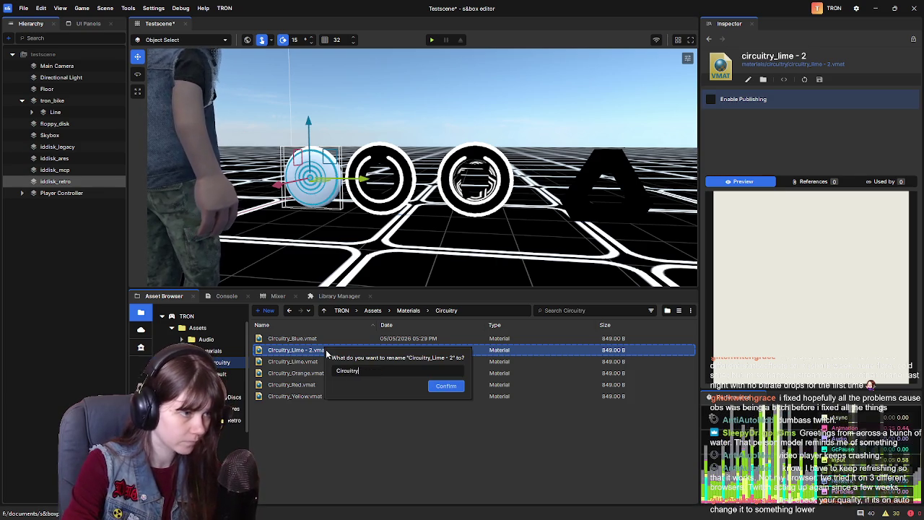
pyautogui.write('Green')
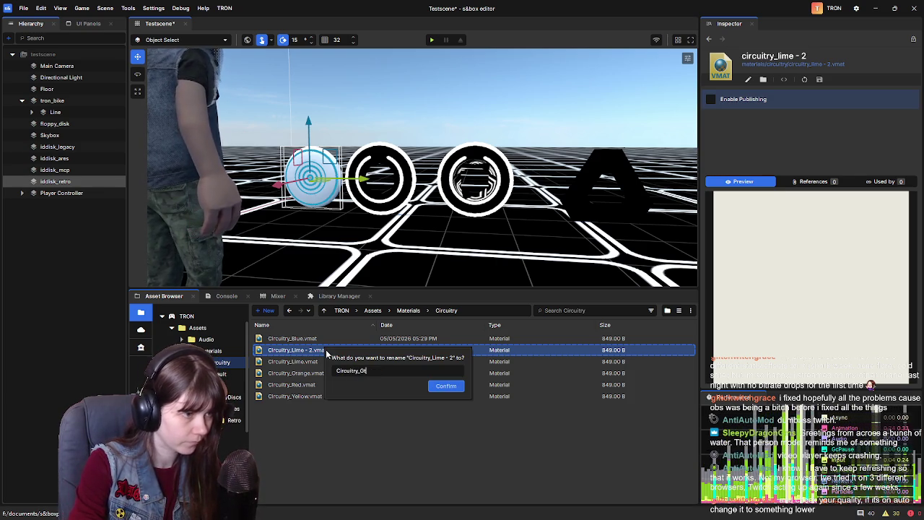
pyautogui.press('Return')
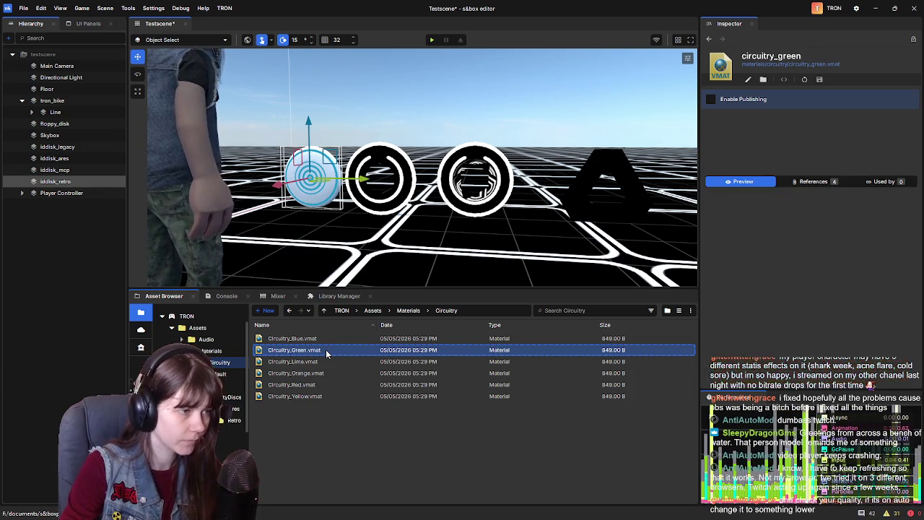
pyautogui.click(323, 361)
# - Rename the Circuitry_Green copy to Circuitry_White
pyautogui.press('F2')
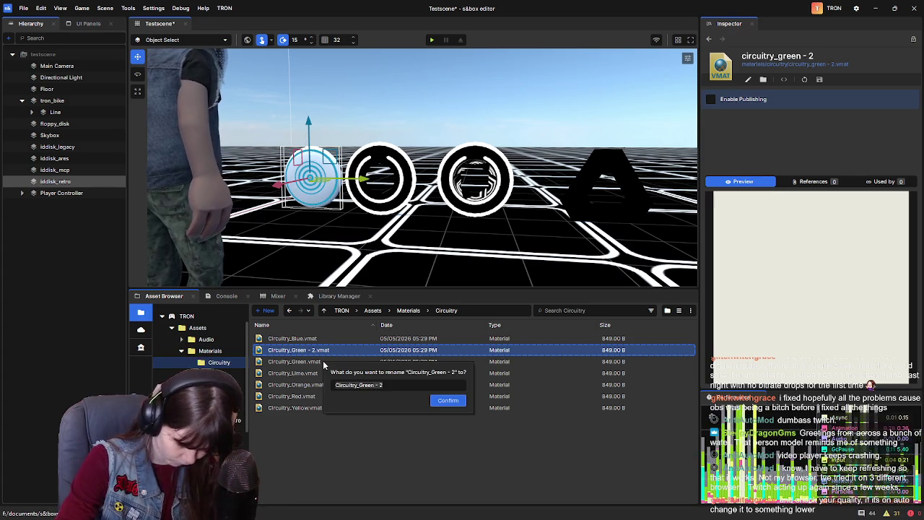
pyautogui.write('White')
pyautogui.press('Return')
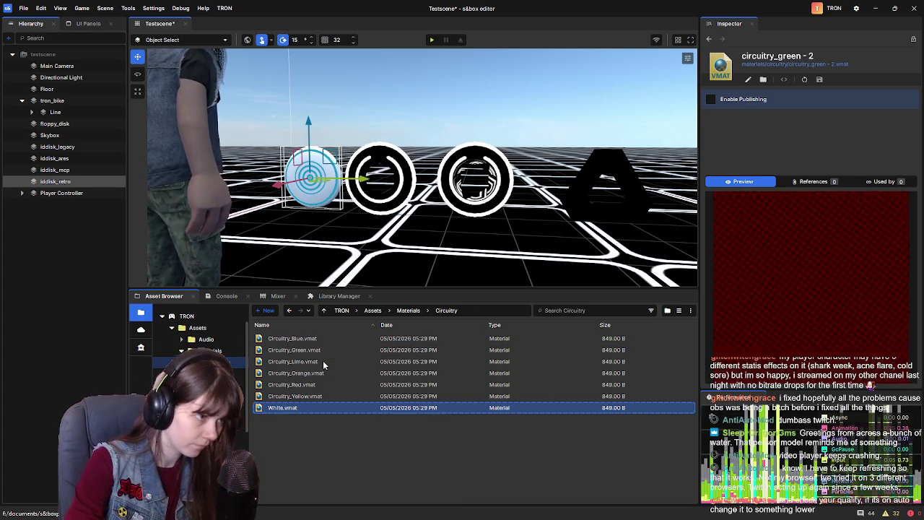
pyautogui.click(303, 409)
pyautogui.press('F2')
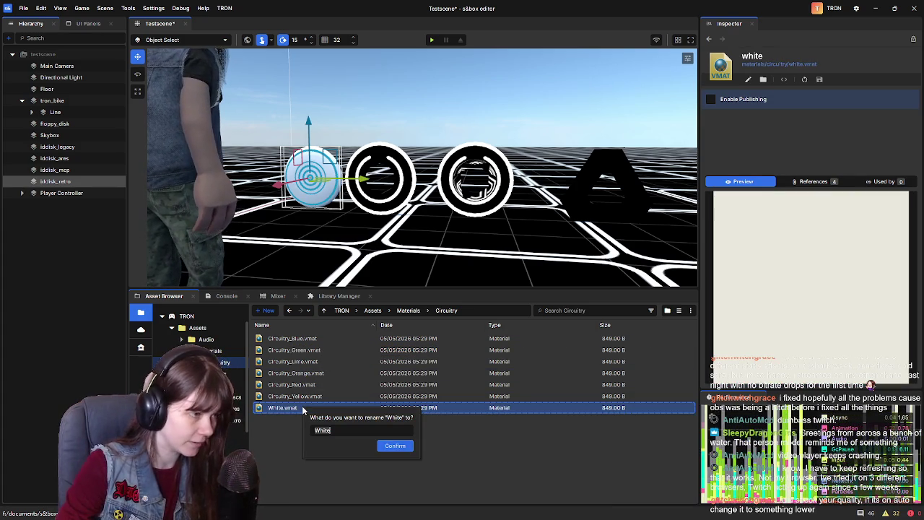
pyautogui.write('Circuitry')
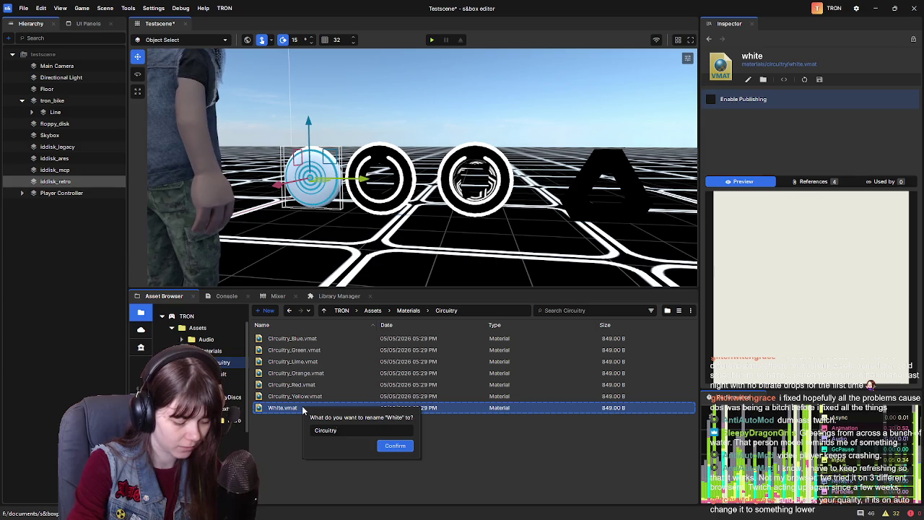
pyautogui.write('_White')
pyautogui.press('Return')
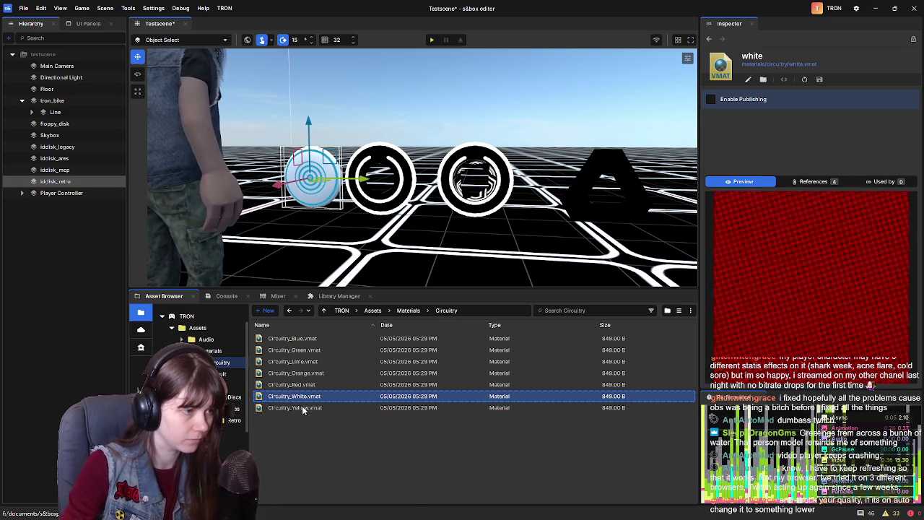
# - Duplicate Circuitry_White and name the copy Circuitry_Pink after the Purple name was rejected
pyautogui.hotkey('ctrl', 'd')
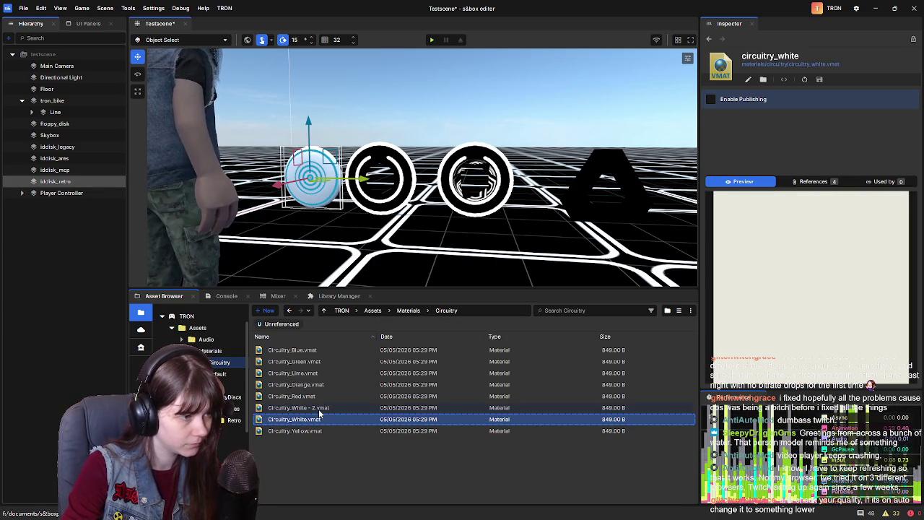
pyautogui.click(321, 411)
pyautogui.press('F2')
pyautogui.write('Cir')
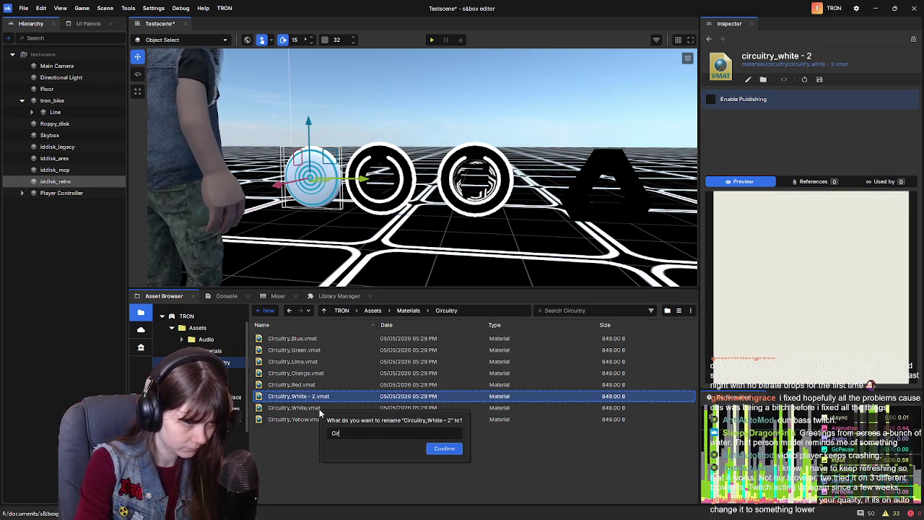
pyautogui.write('cuitry_')
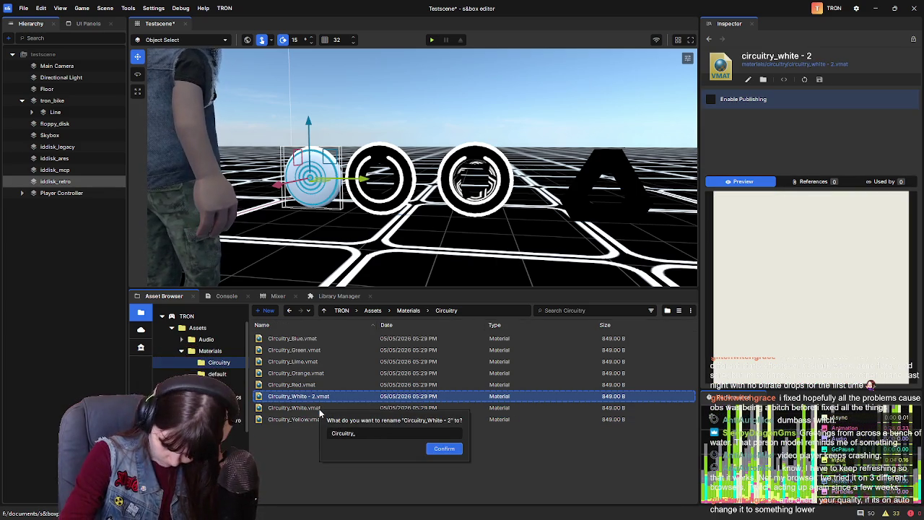
pyautogui.write('Purple')
pyautogui.press('Return')
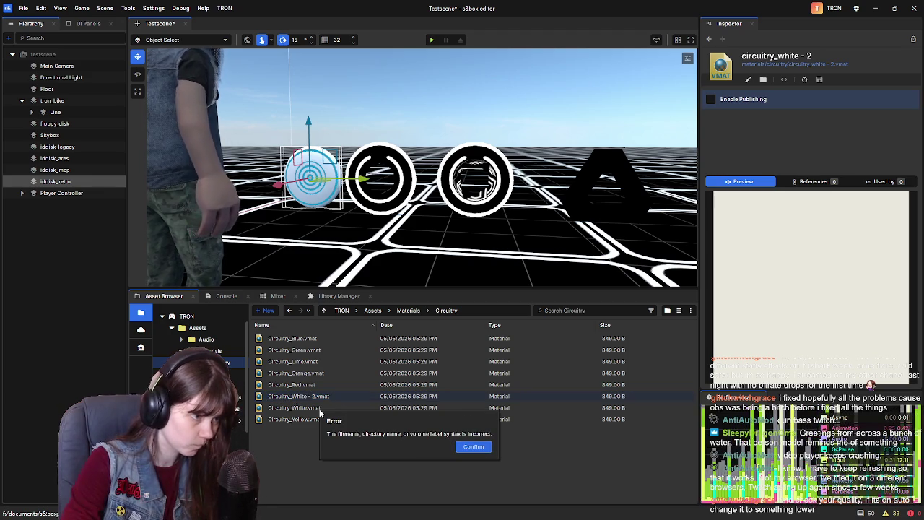
pyautogui.click(470, 444)
pyautogui.click(347, 398)
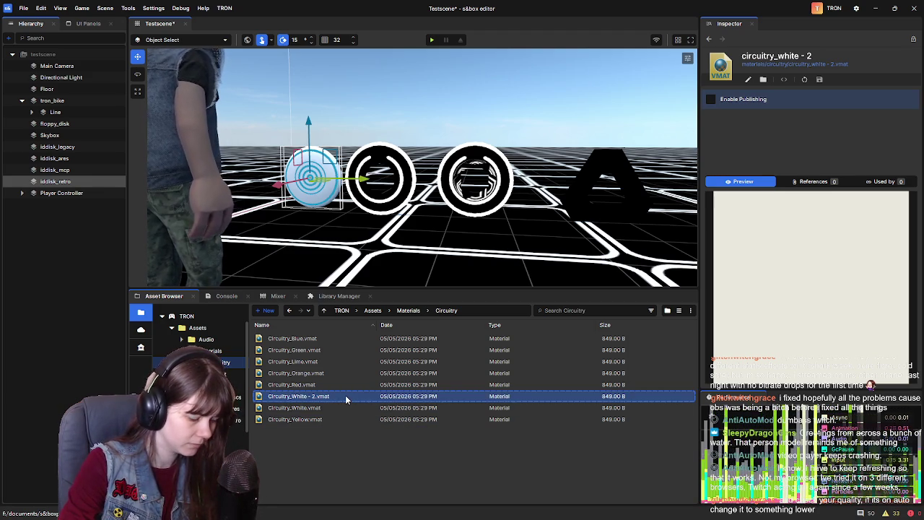
pyautogui.press('F2')
pyautogui.write('Circuitry')
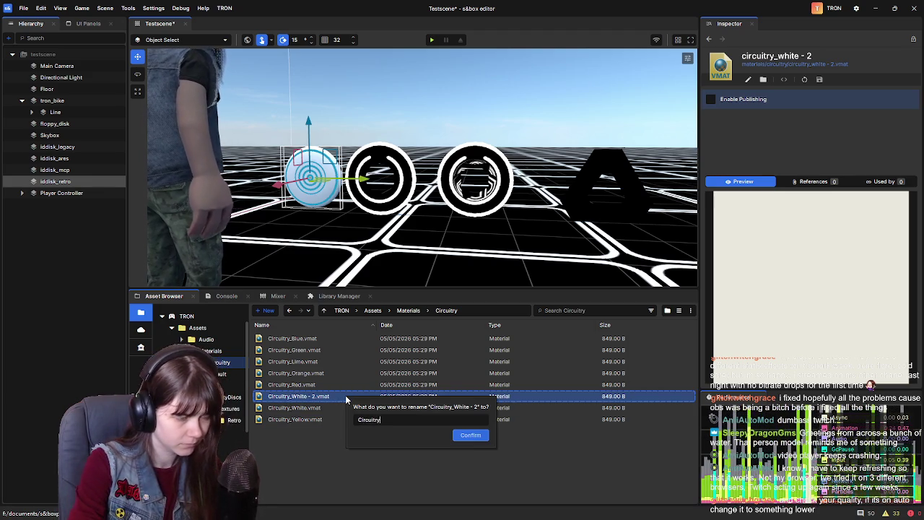
pyautogui.write('_Pink')
pyautogui.press('Return')
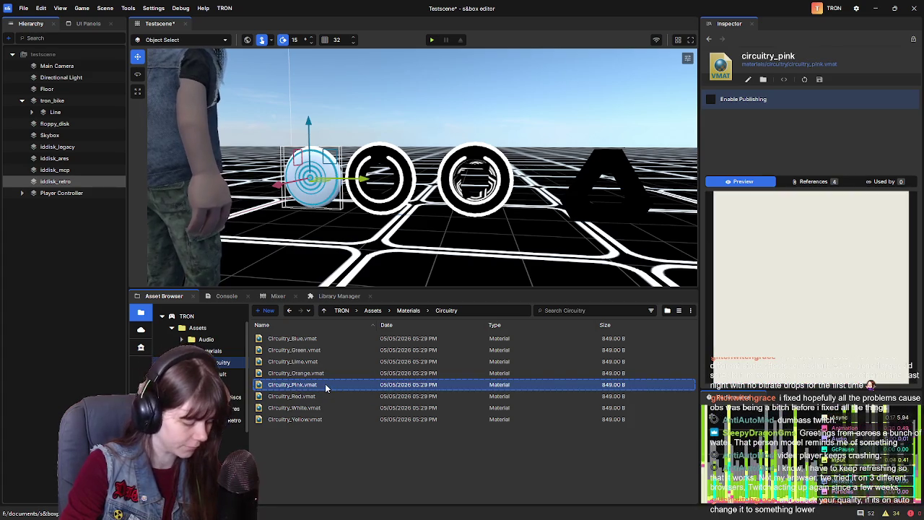
# - Duplicate Circuitry_Pink and rename the copy to Circuitry_Purple
pyautogui.hotkey('ctrl', 'd')
pyautogui.click(330, 398)
pyautogui.press('F2')
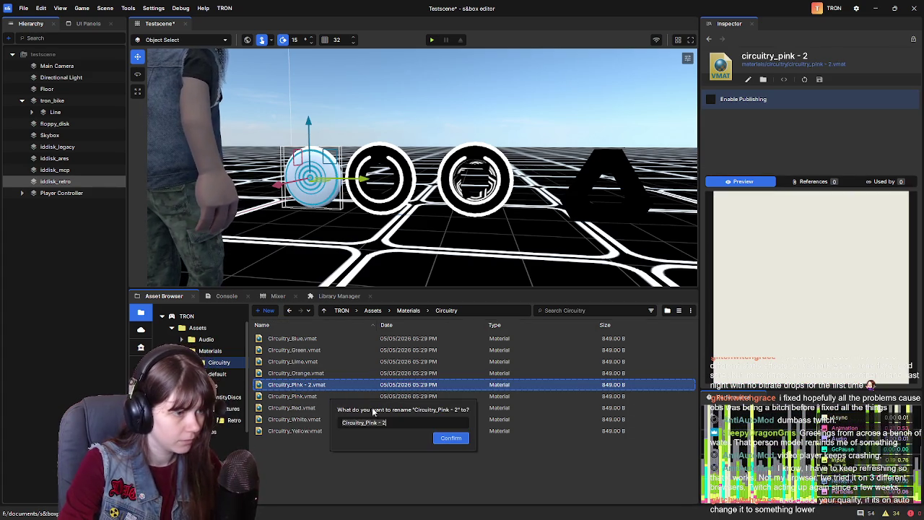
pyautogui.press('BackSpace')
pyautogui.press('BackSpace')
pyautogui.press('BackSpace')
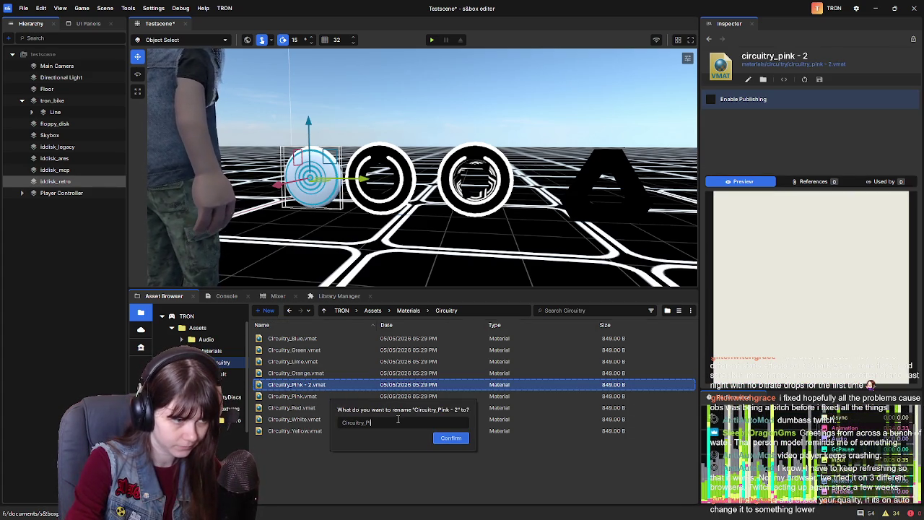
pyautogui.write('urple')
pyautogui.press('Return')
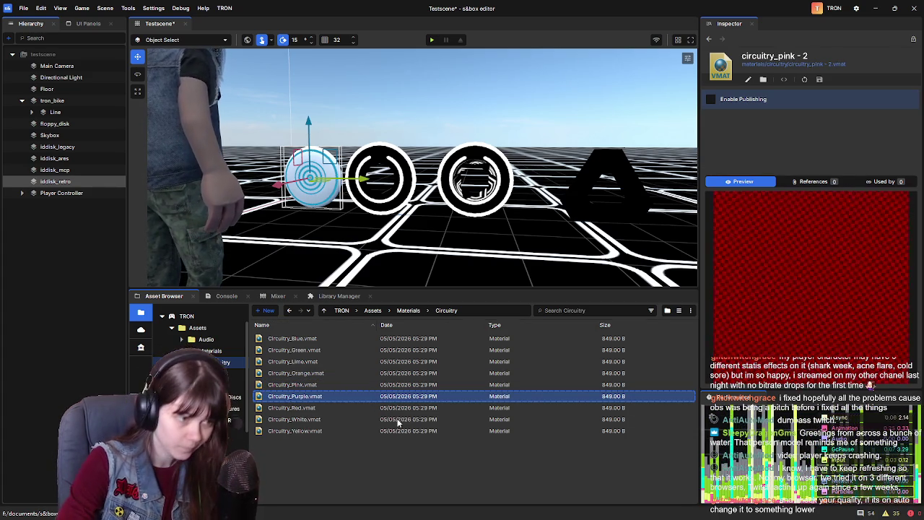
pyautogui.click(318, 384)
pyautogui.scroll(-5, 408, 228)
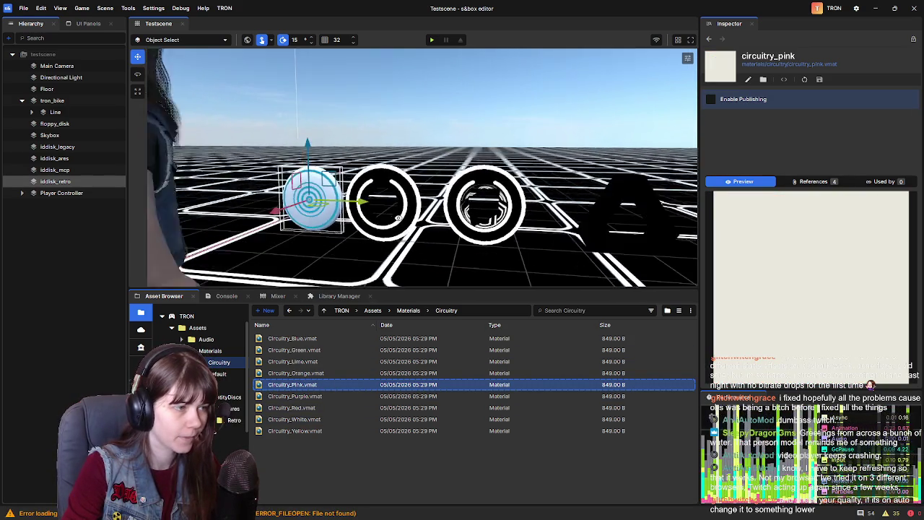
# - Open Circuitry_Blue and make first attempts at entering a cyan Color Tint hex value
pyautogui.doubleClick(320, 339)
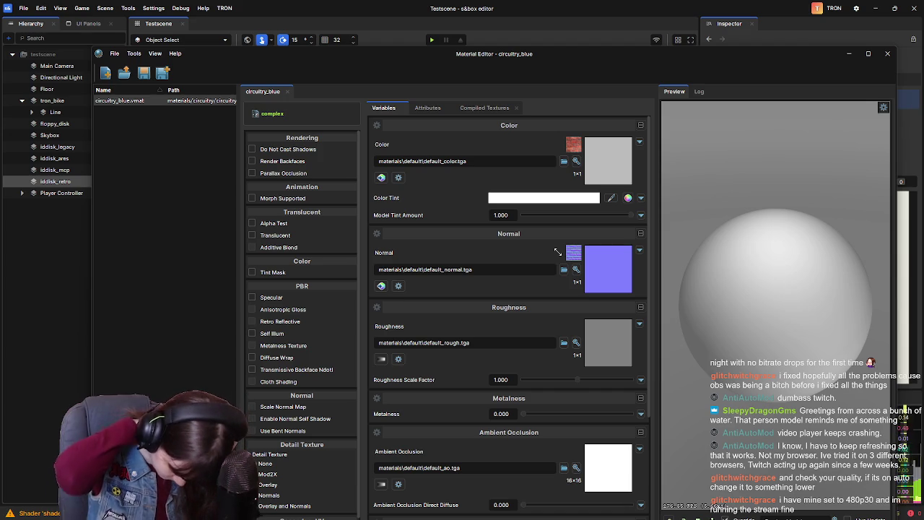
pyautogui.click(541, 200)
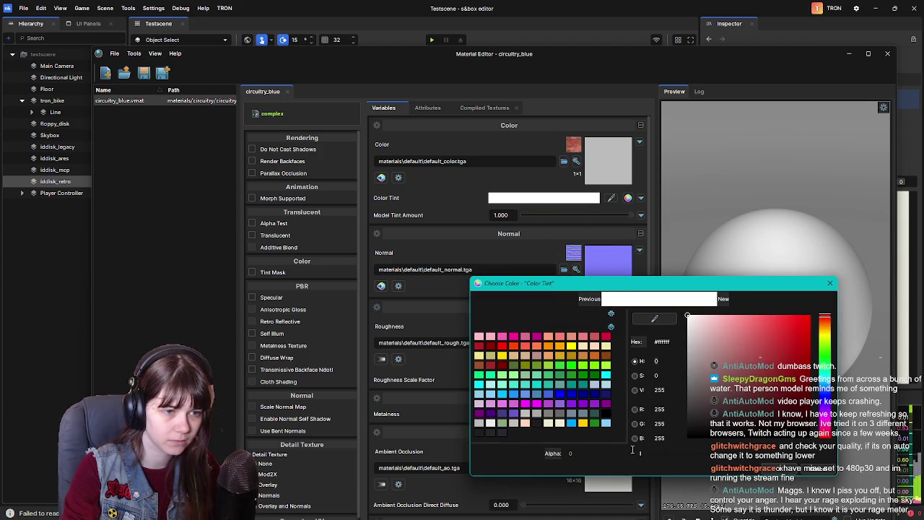
pyautogui.click(672, 340)
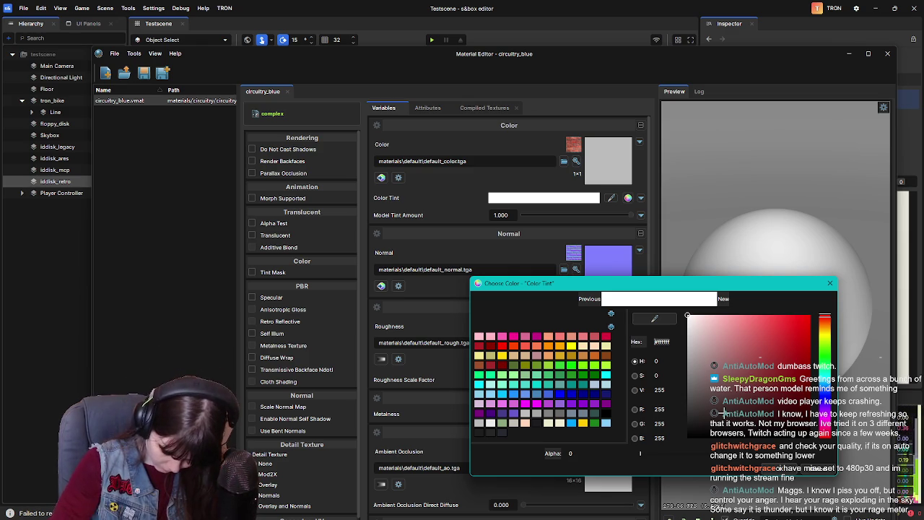
pyautogui.write('6CFFFF')
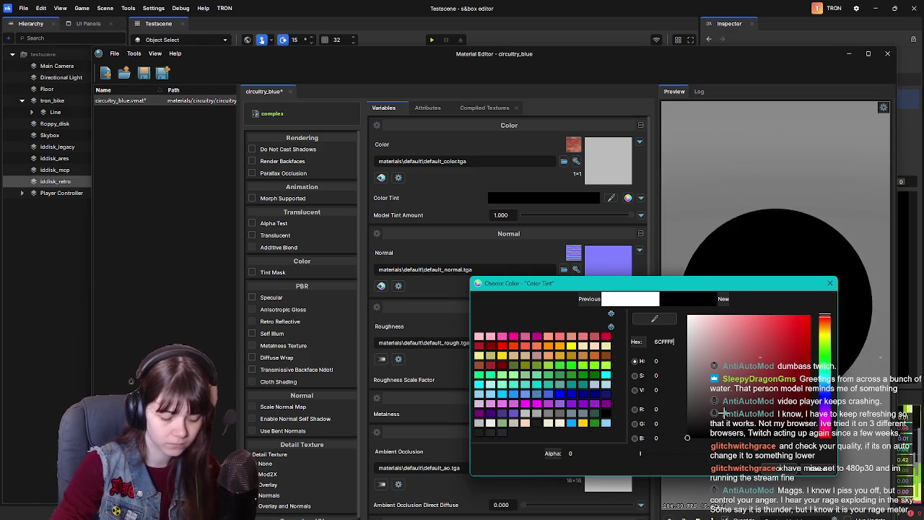
pyautogui.press('Return')
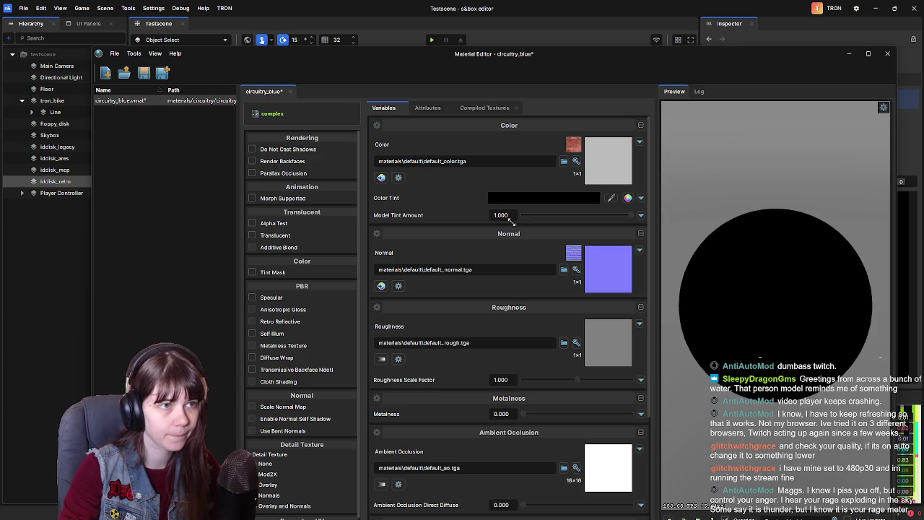
pyautogui.click(540, 197)
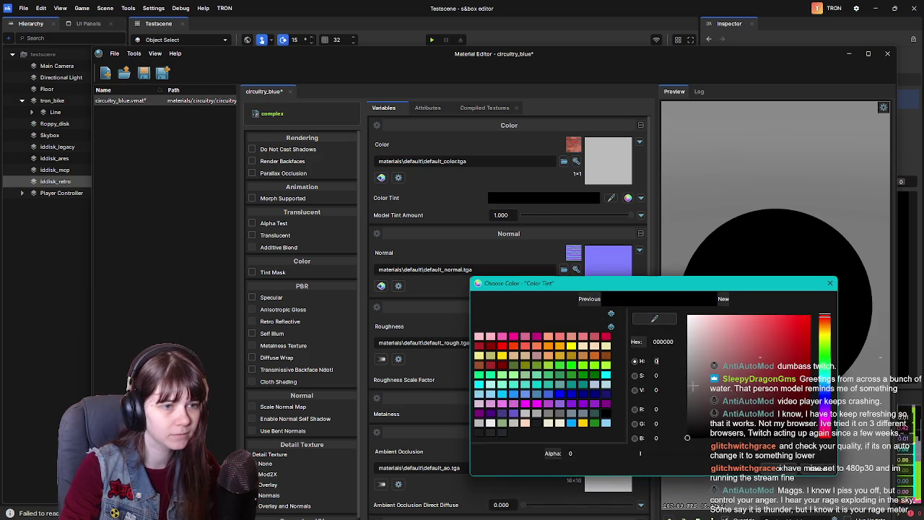
pyautogui.click(668, 341)
pyautogui.press('BackSpace')
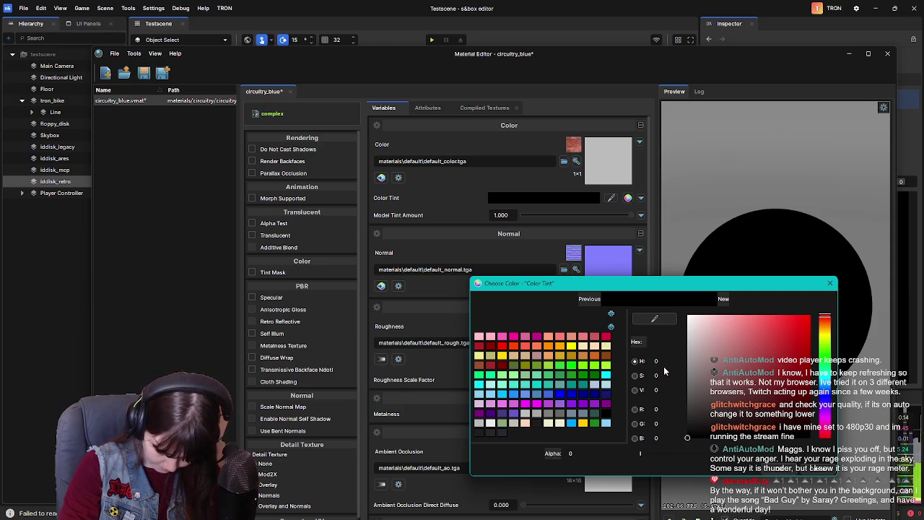
pyautogui.write('6C')
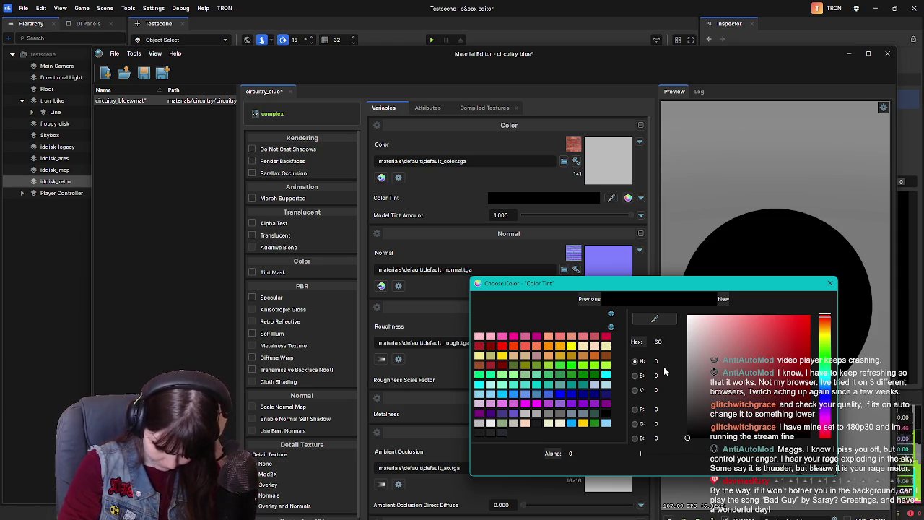
pyautogui.write('FFFF')
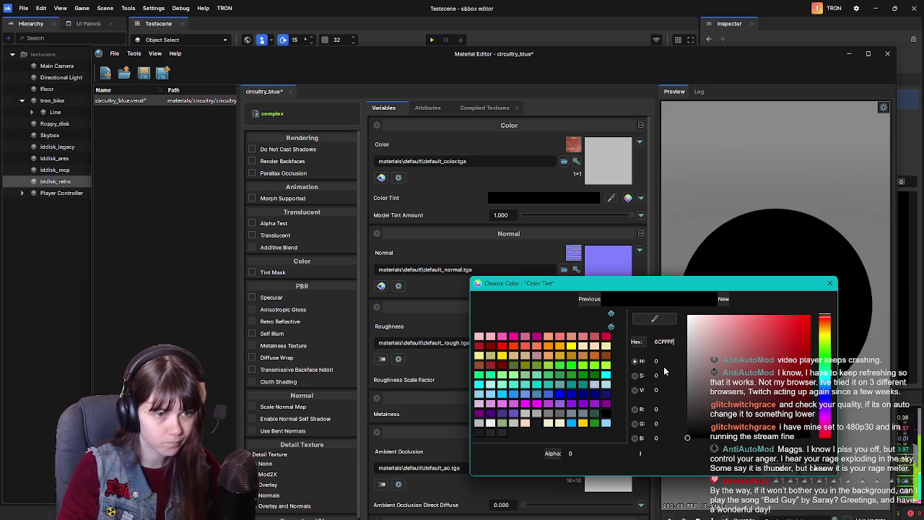
pyautogui.press('Escape')
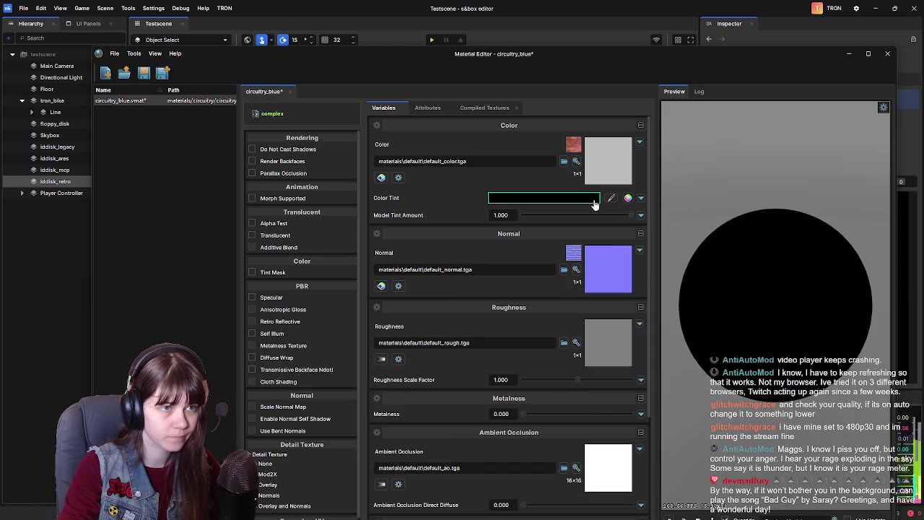
pyautogui.click(593, 202)
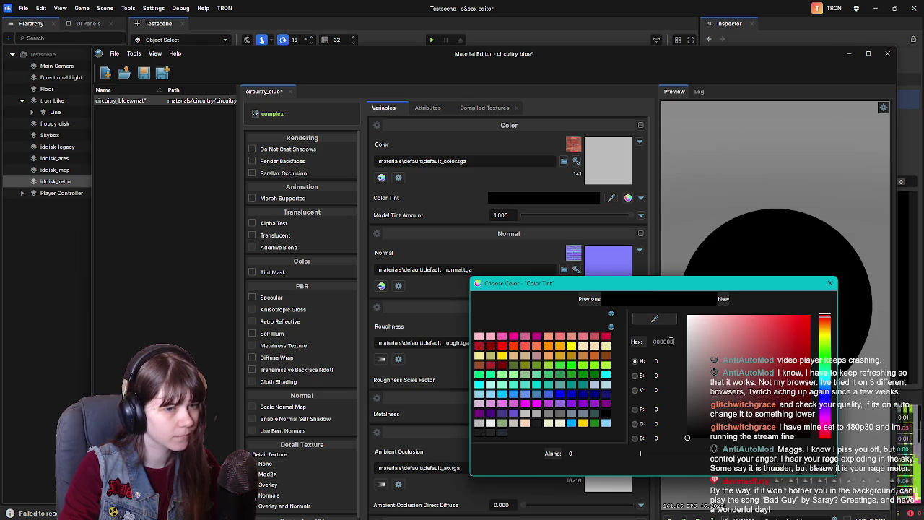
pyautogui.doubleClick(671, 340)
pyautogui.press('BackSpace')
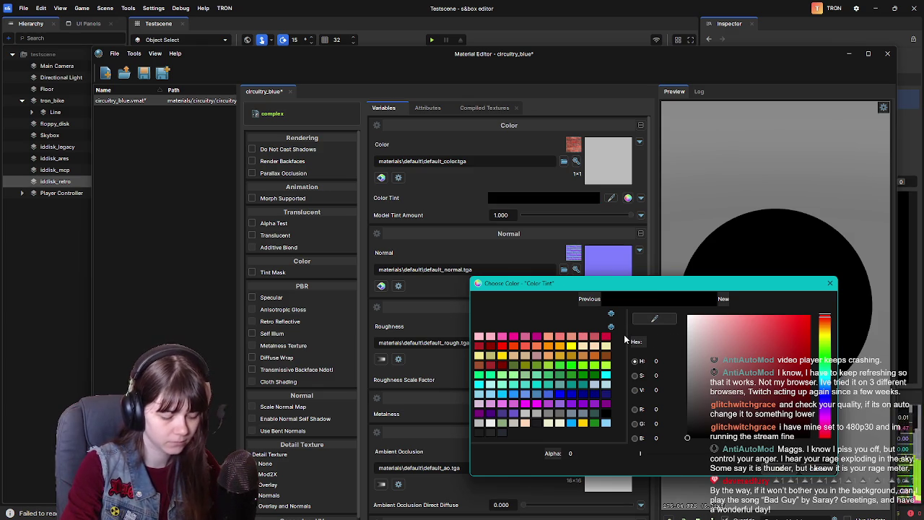
pyautogui.press('Escape')
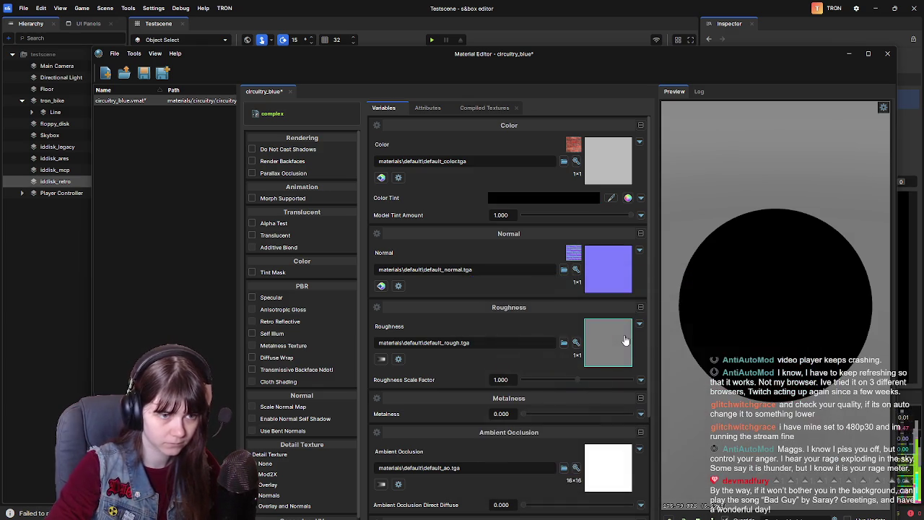
# - Set Circuitry_Blue's Color Tint to #6CFFFF, save, and close the material editor
pyautogui.click(588, 205)
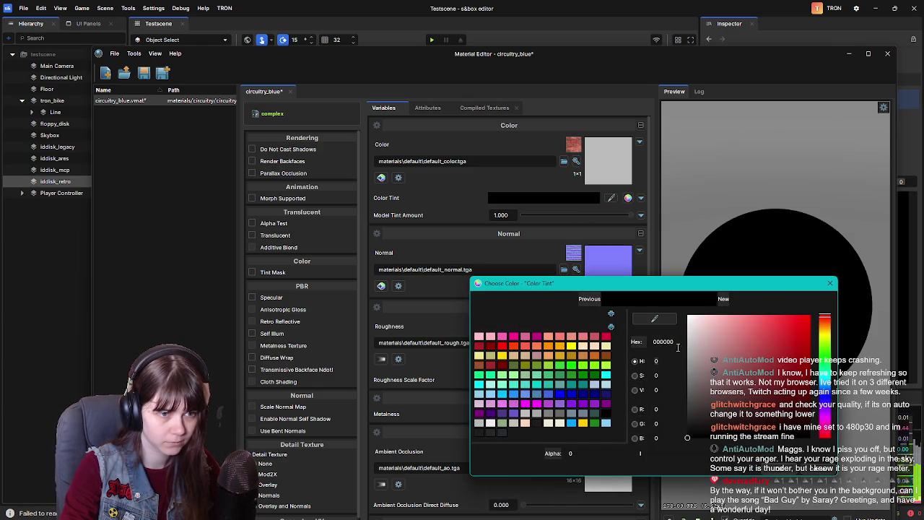
pyautogui.click(665, 343)
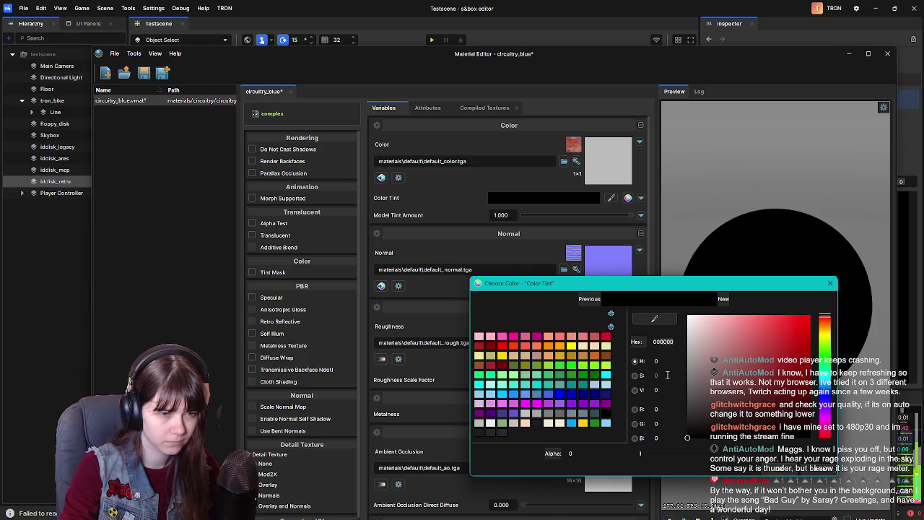
pyautogui.write('dc6e6e')
pyautogui.press('Return')
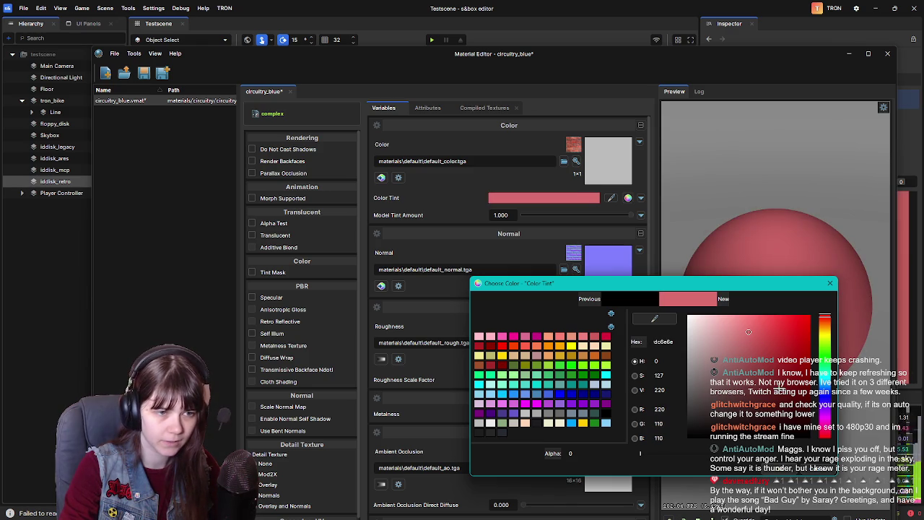
pyautogui.moveTo(711, 286); pyautogui.dragTo(594, 269)
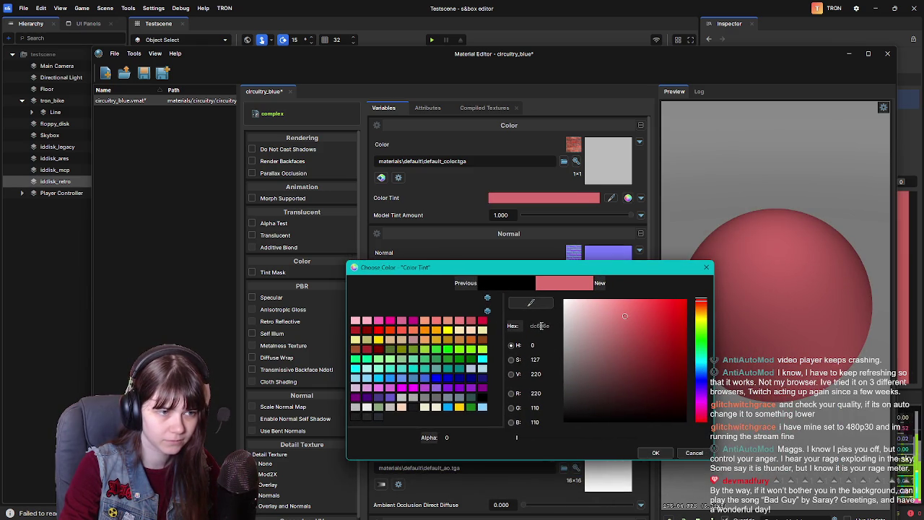
pyautogui.press('BackSpace')
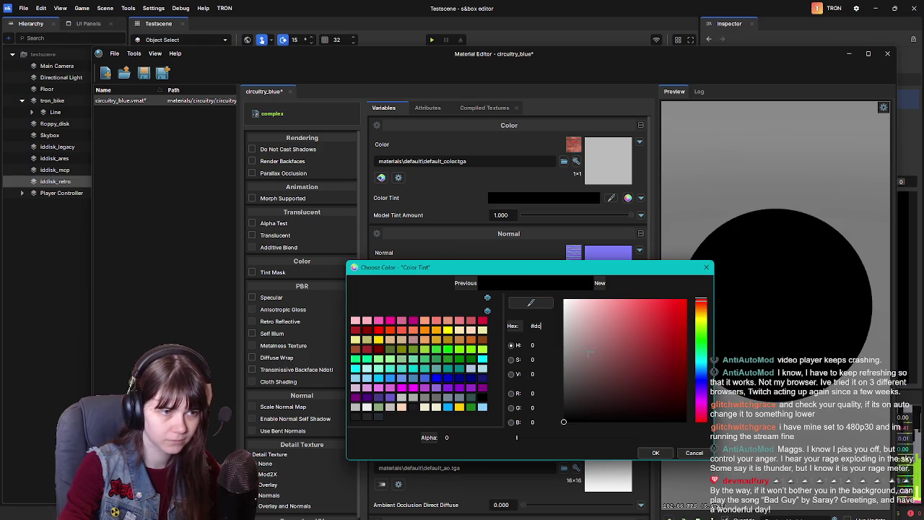
pyautogui.write('#')
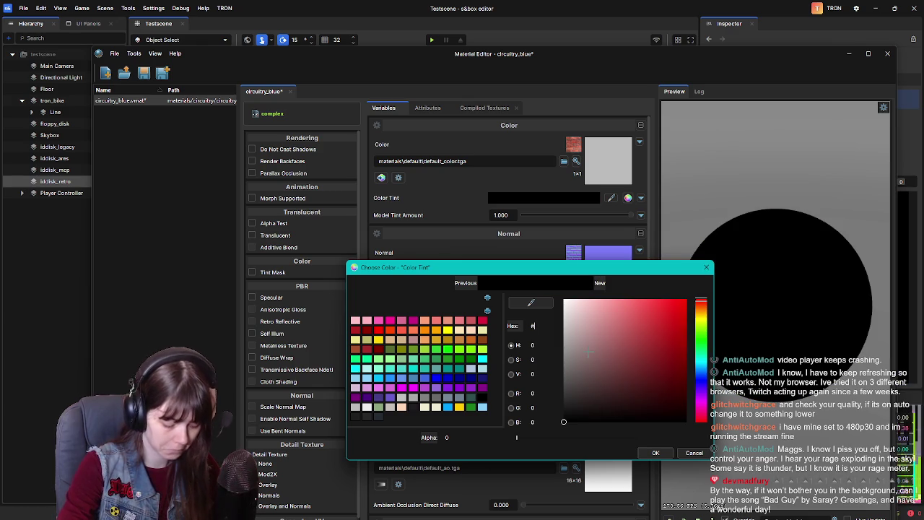
pyautogui.write('6CFFFF')
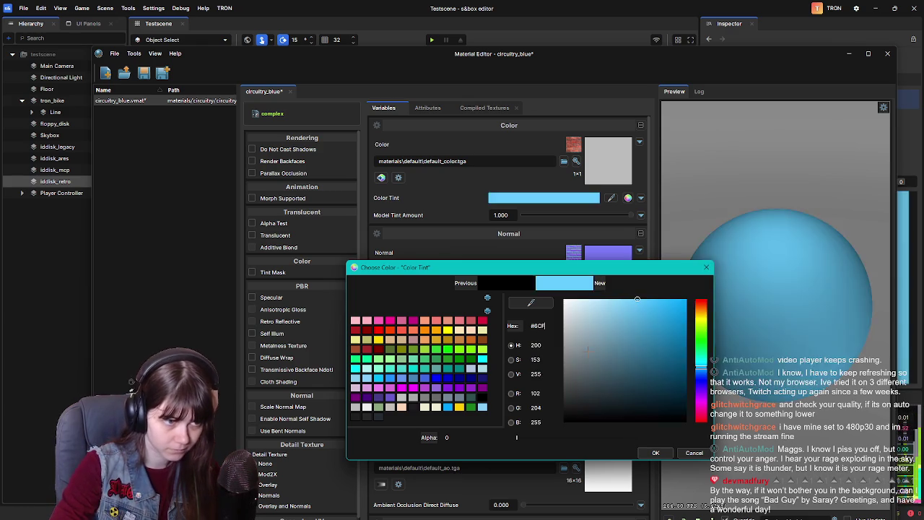
pyautogui.press('Return')
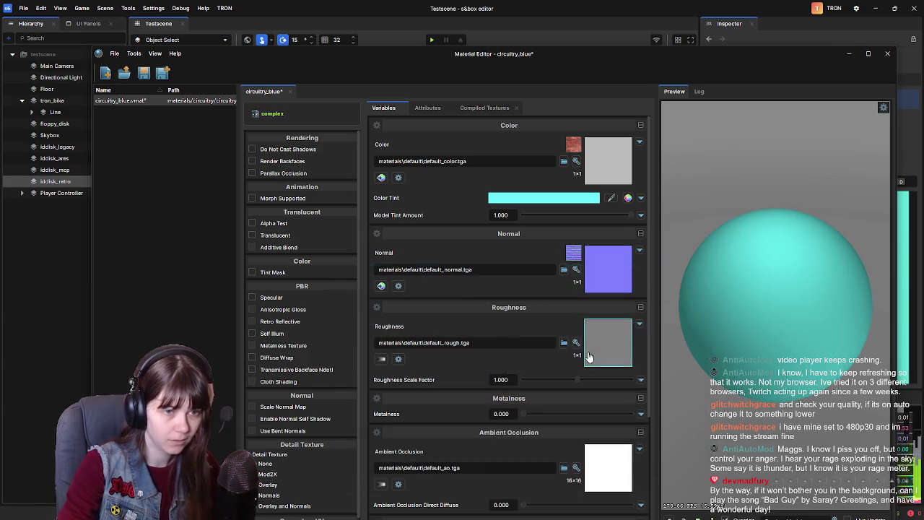
pyautogui.moveTo(725, 60); pyautogui.dragTo(718, 36)
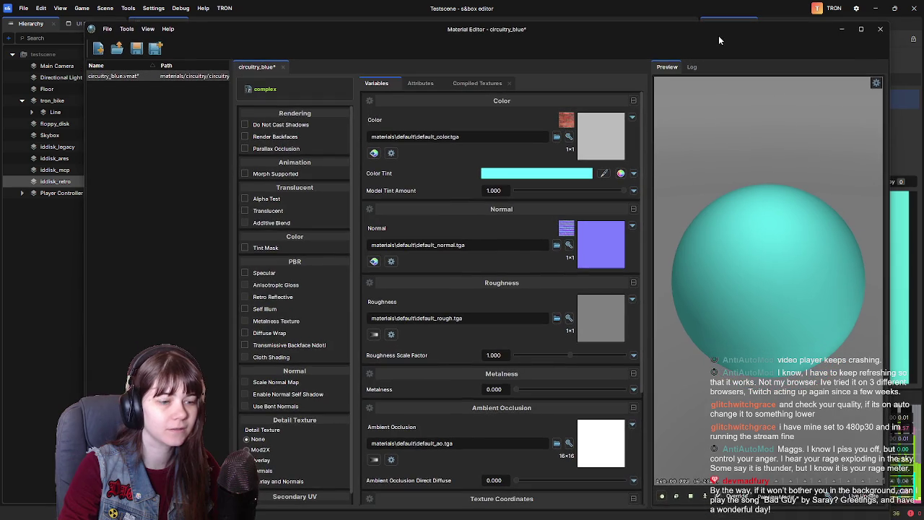
pyautogui.hotkey('ctrl', 's')
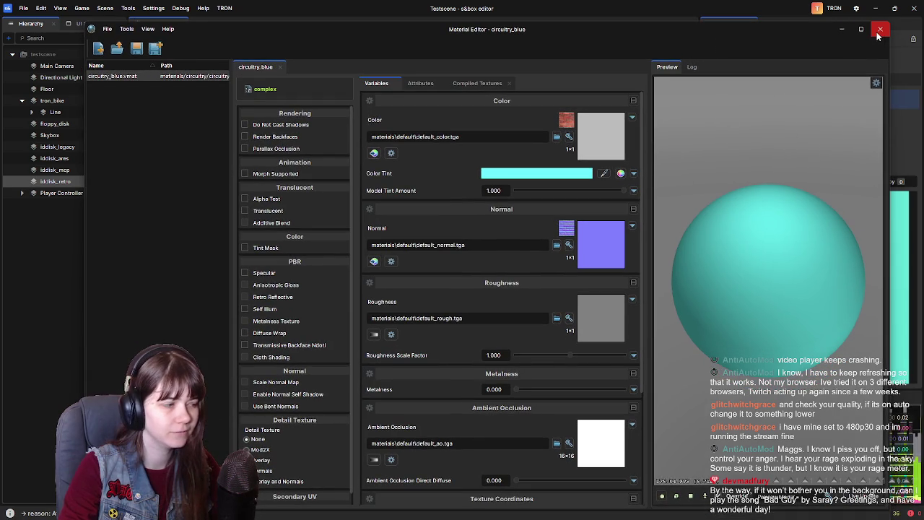
pyautogui.click(879, 34)
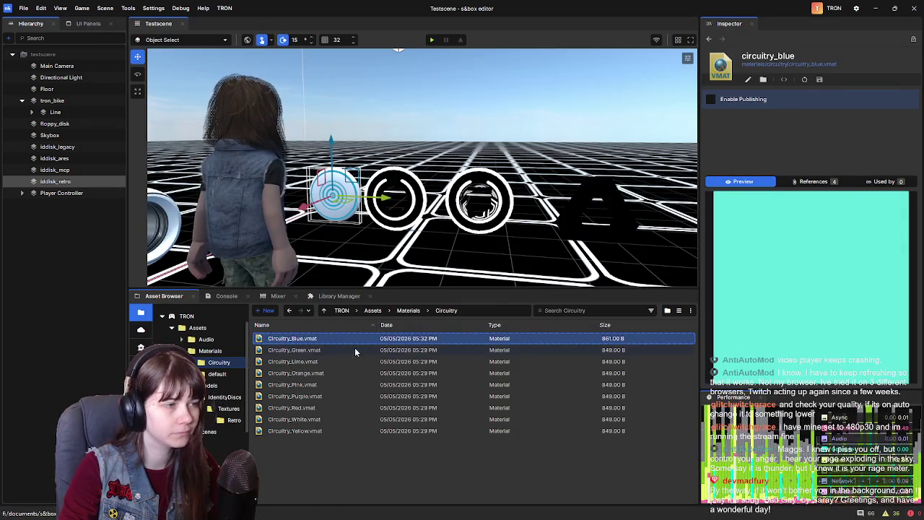
# - Set Circuitry_Green's Color Tint to hex 00E038, save, and close its material editor
pyautogui.click(355, 354)
pyautogui.doubleClick(356, 352)
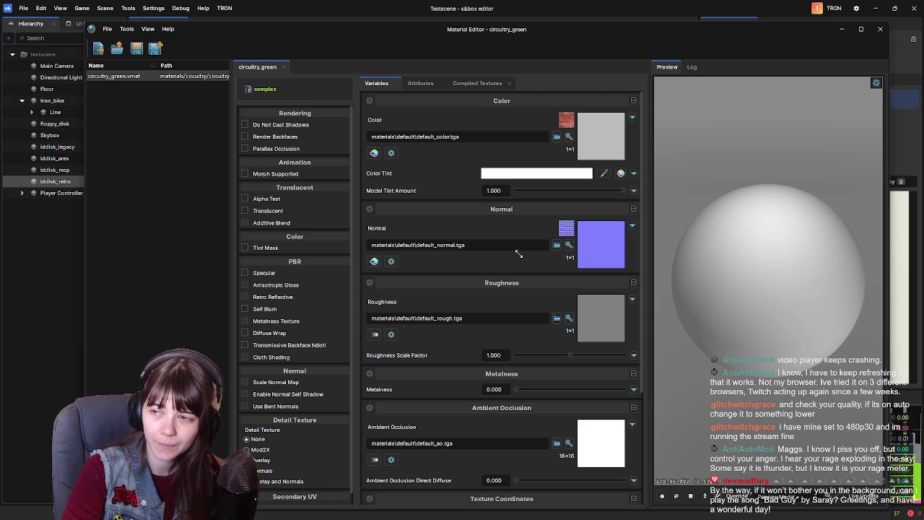
pyautogui.click(574, 177)
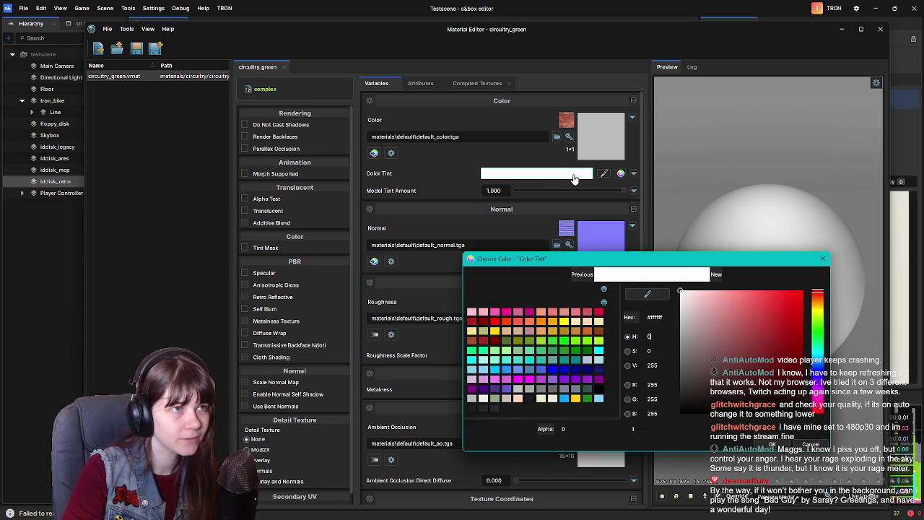
pyautogui.click(663, 316)
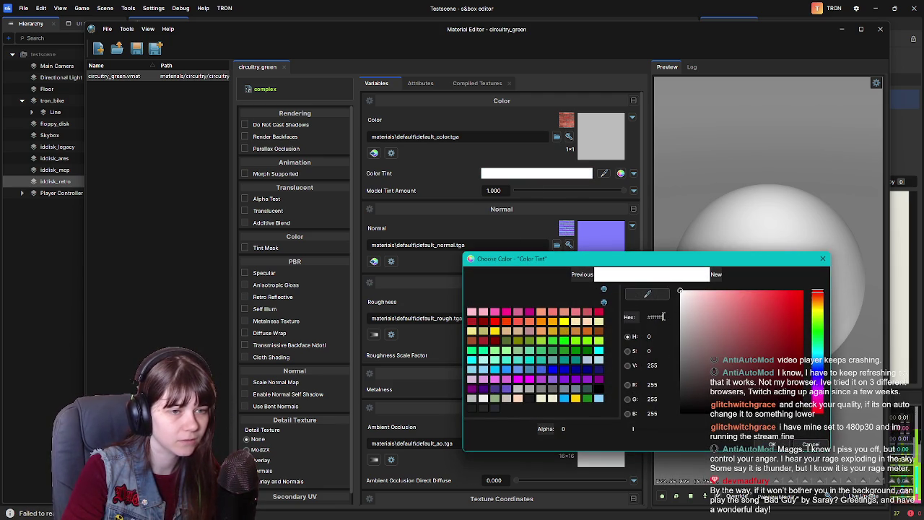
pyautogui.press('BackSpace')
pyautogui.press('BackSpace')
pyautogui.press('BackSpace')
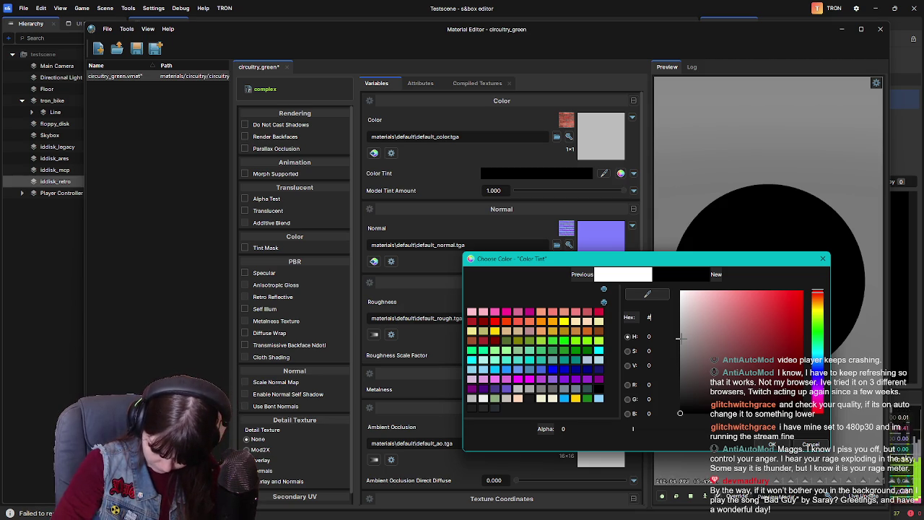
pyautogui.write('00E038')
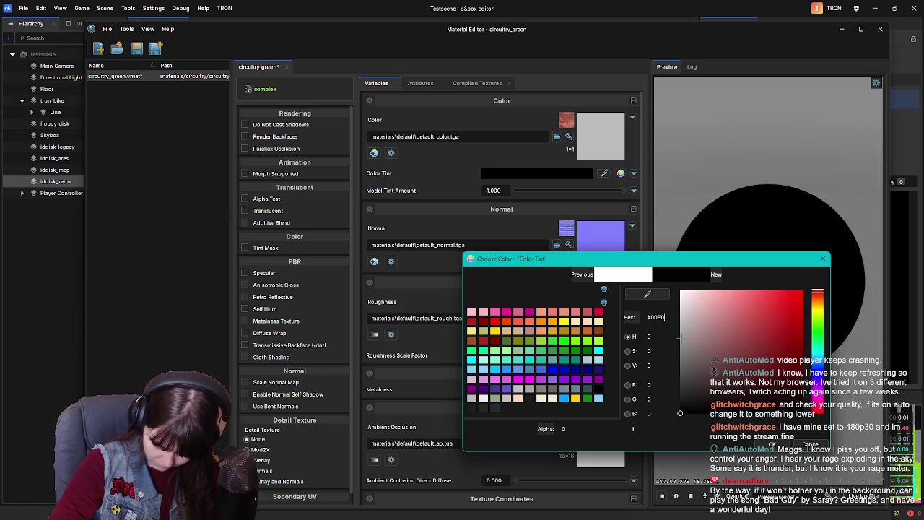
pyautogui.press('Return')
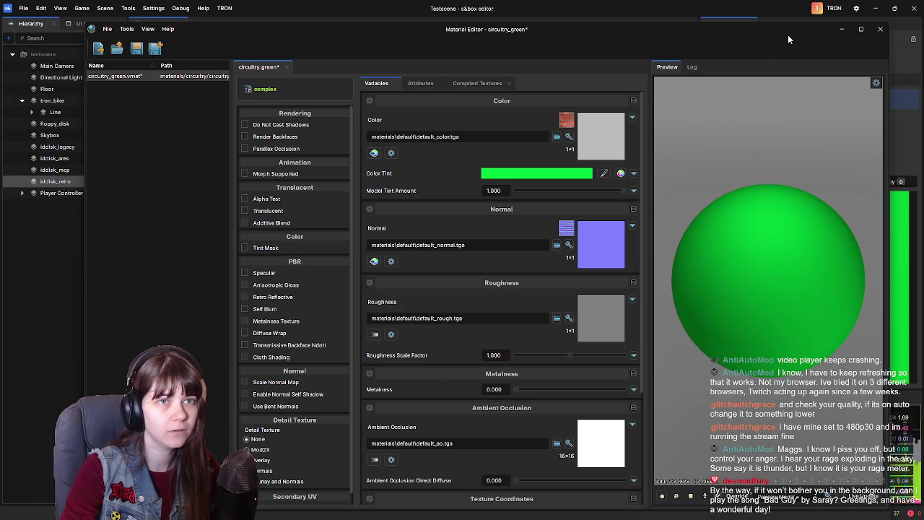
pyautogui.click(861, 29)
pyautogui.hotkey('ctrl', 's')
pyautogui.click(861, 21)
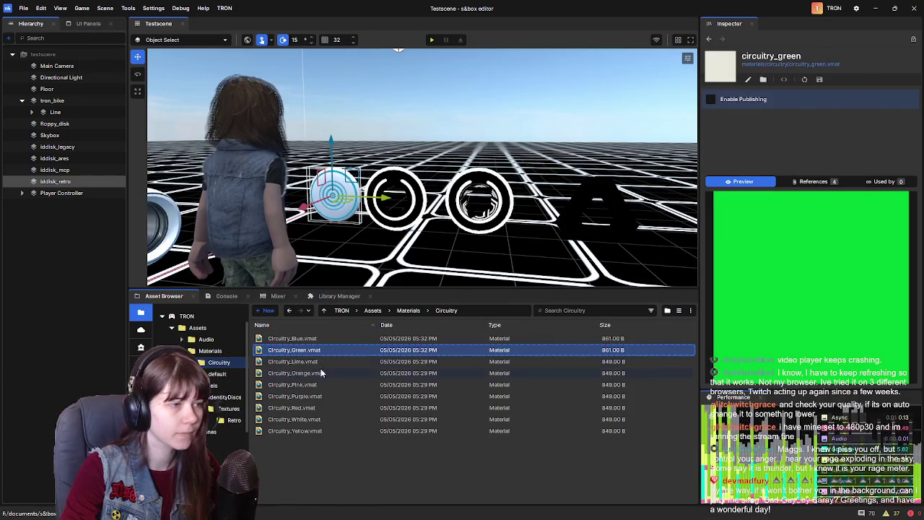
pyautogui.click(309, 338)
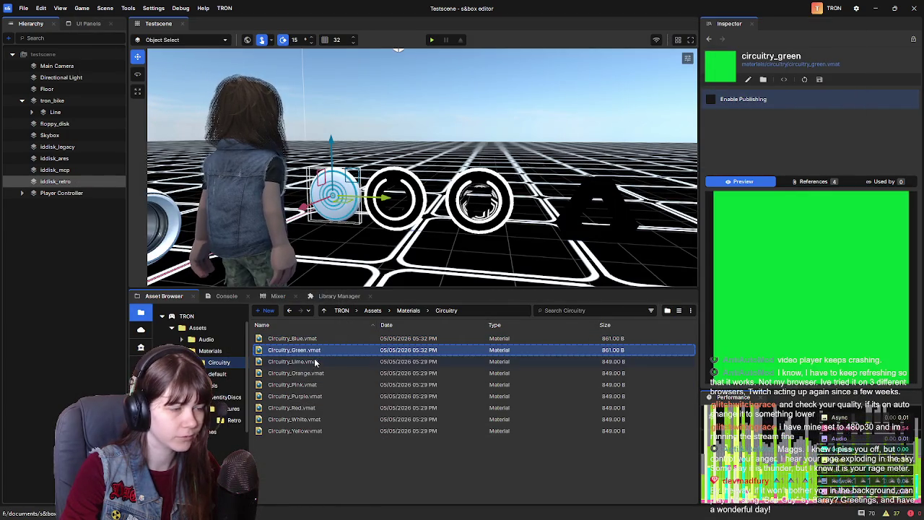
# - Replace Circuitry_Lime's white tint with a bright green hex, close the editor, and compare with Circuitry_Green
pyautogui.doubleClick(317, 361)
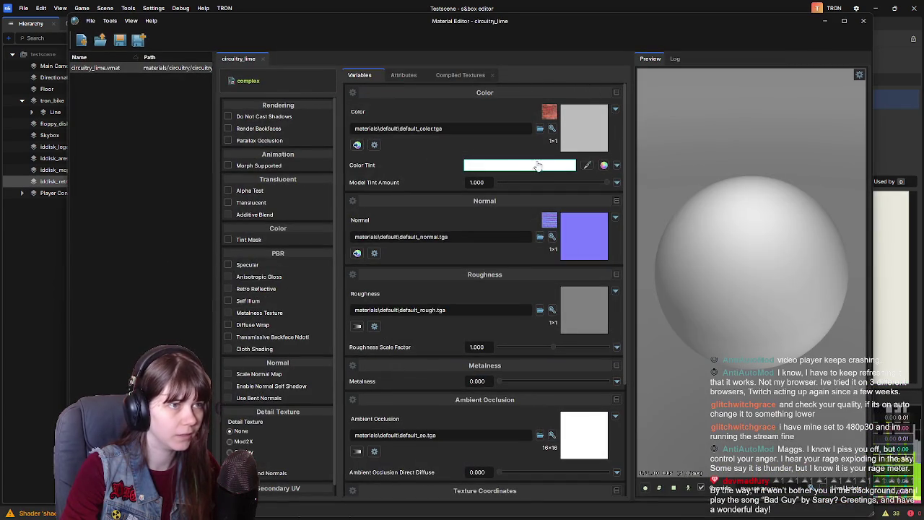
pyautogui.click(537, 165)
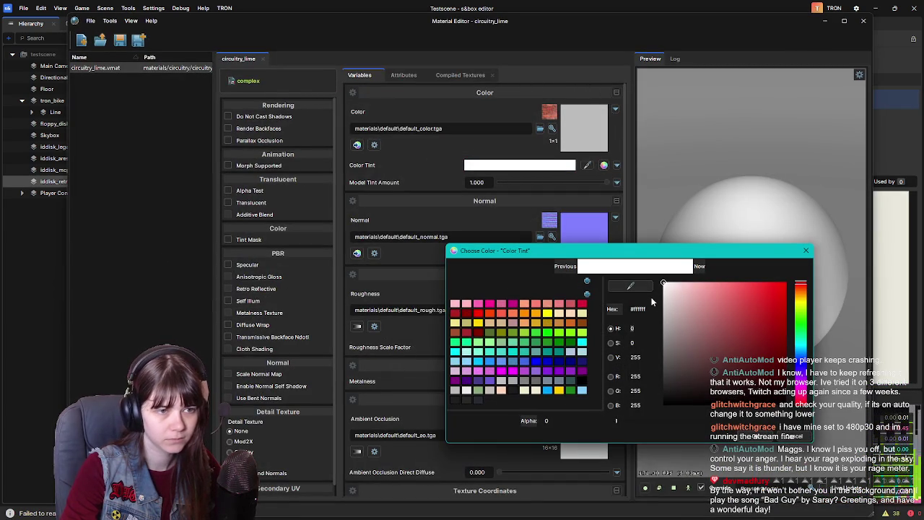
pyautogui.press('BackSpace')
pyautogui.press('BackSpace')
pyautogui.press('BackSpace')
pyautogui.write('#4')
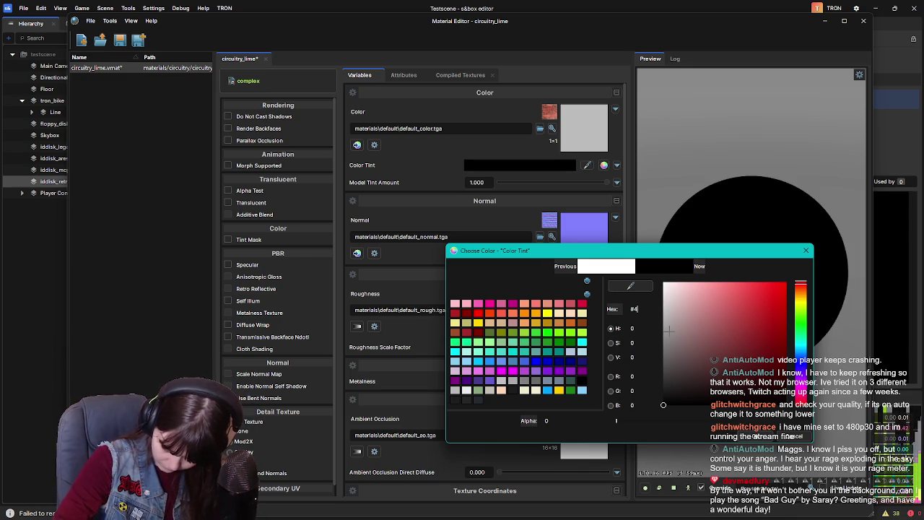
pyautogui.write('9FF')
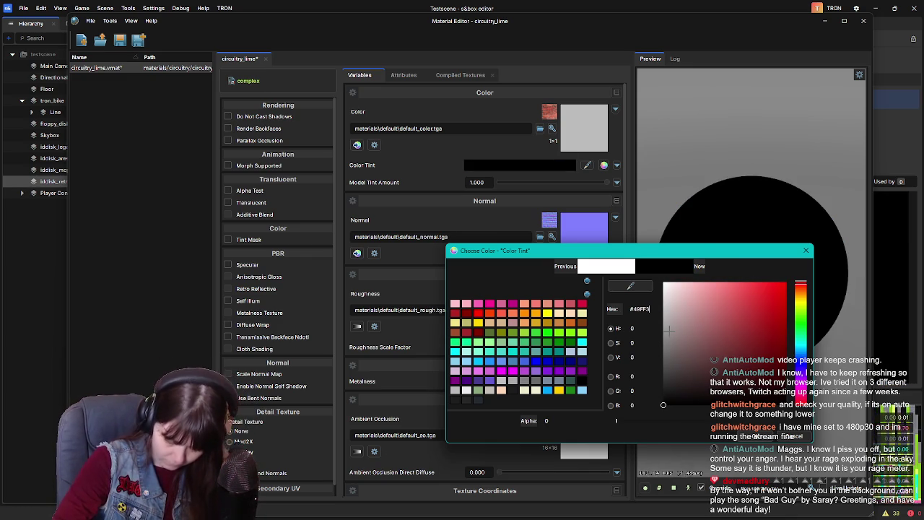
pyautogui.write('3')
pyautogui.press('Return')
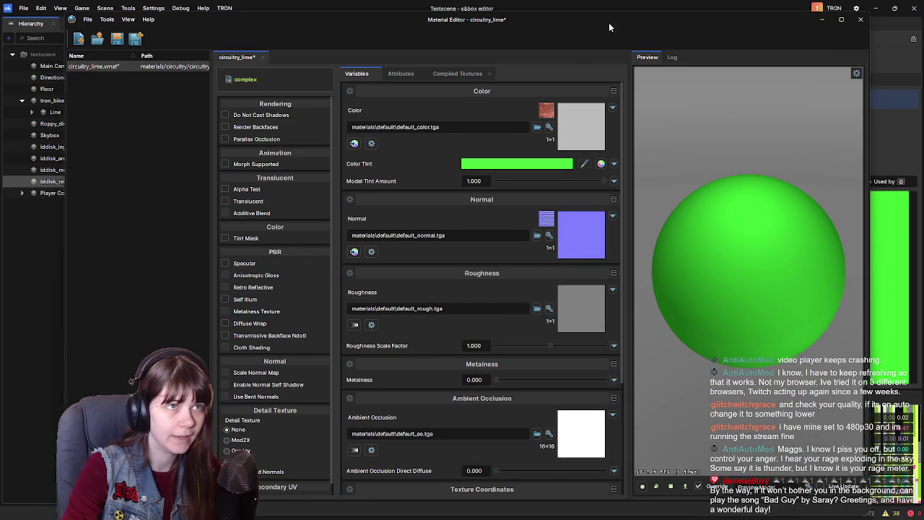
pyautogui.click(860, 20)
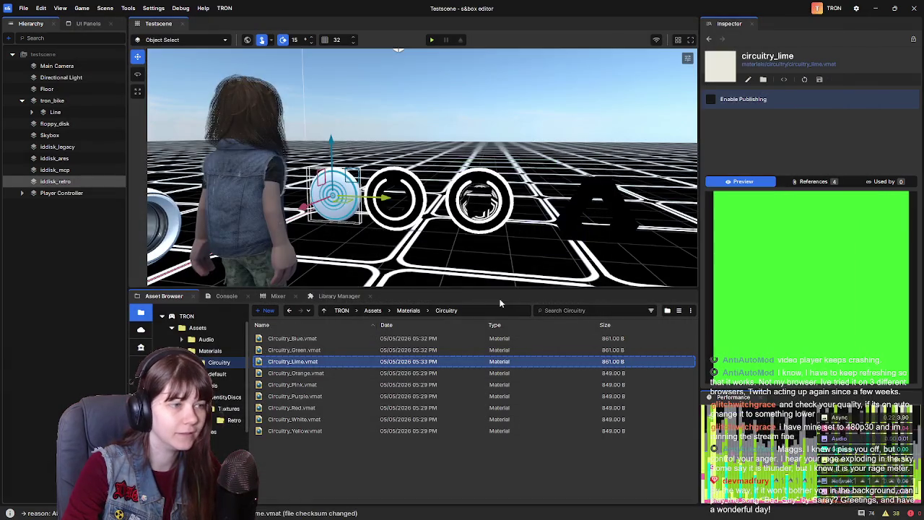
pyautogui.click(334, 350)
pyautogui.click(327, 361)
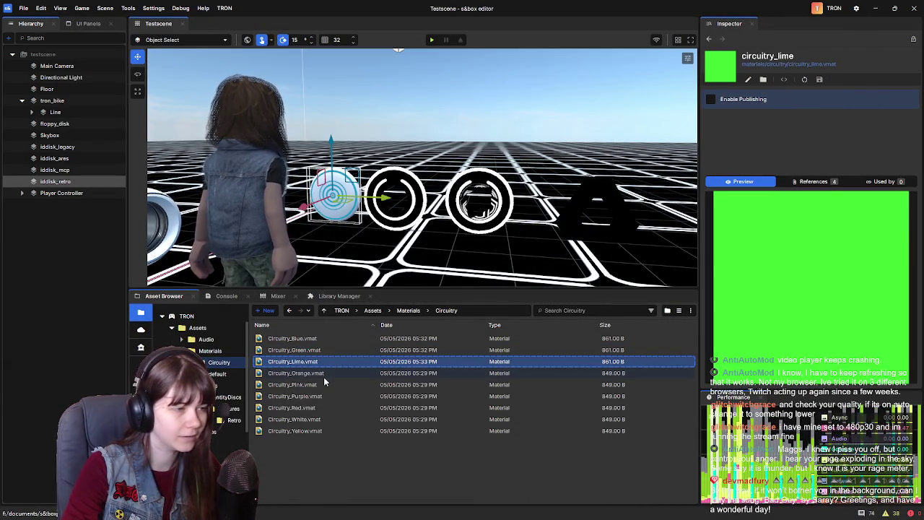
# - Set Circuitry_Orange's Color Tint to hex DA4700 and close its material editor
pyautogui.doubleClick(323, 376)
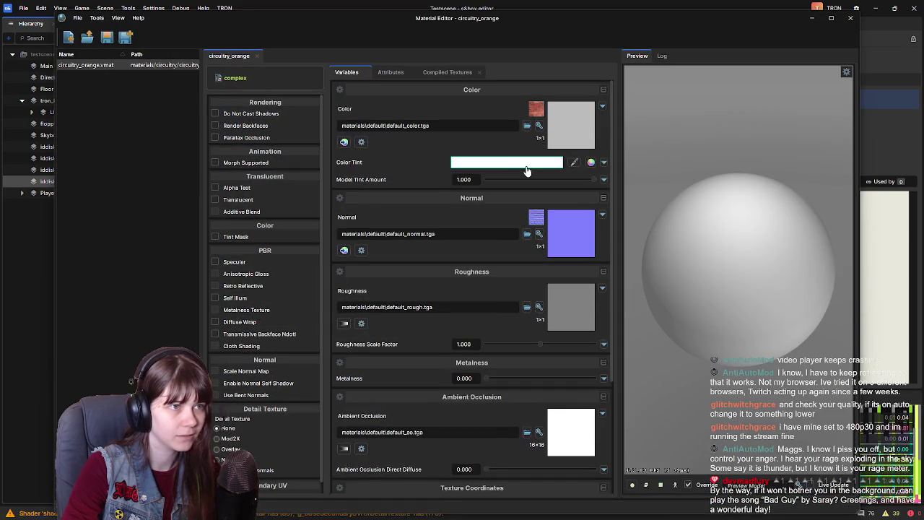
pyautogui.click(526, 165)
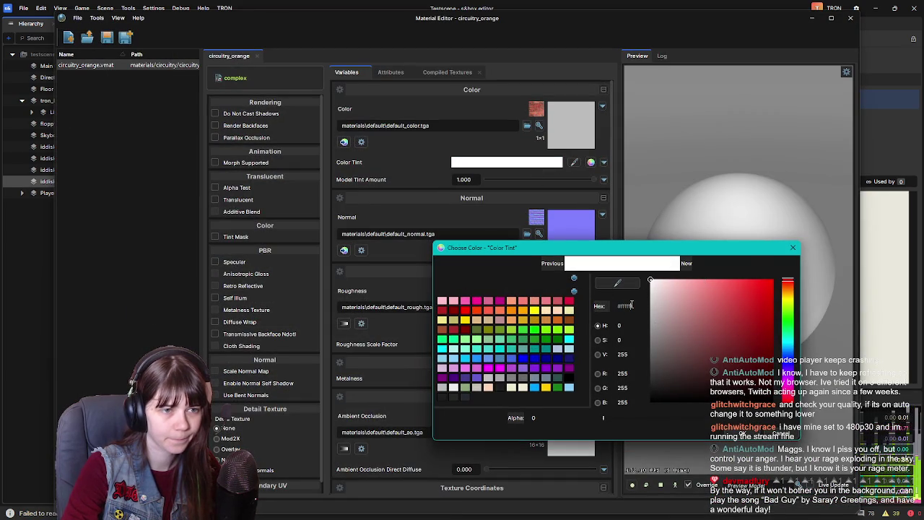
pyautogui.click(650, 401)
pyautogui.write('#DA47')
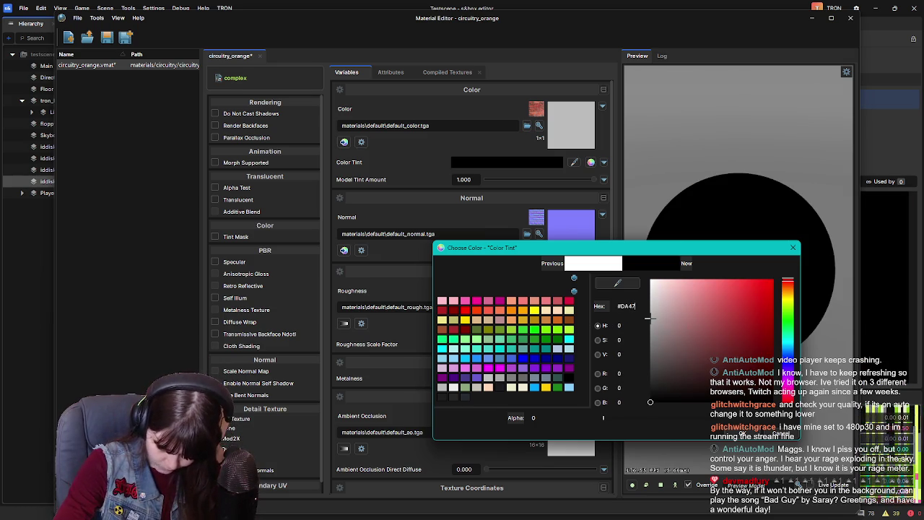
pyautogui.write('4100')
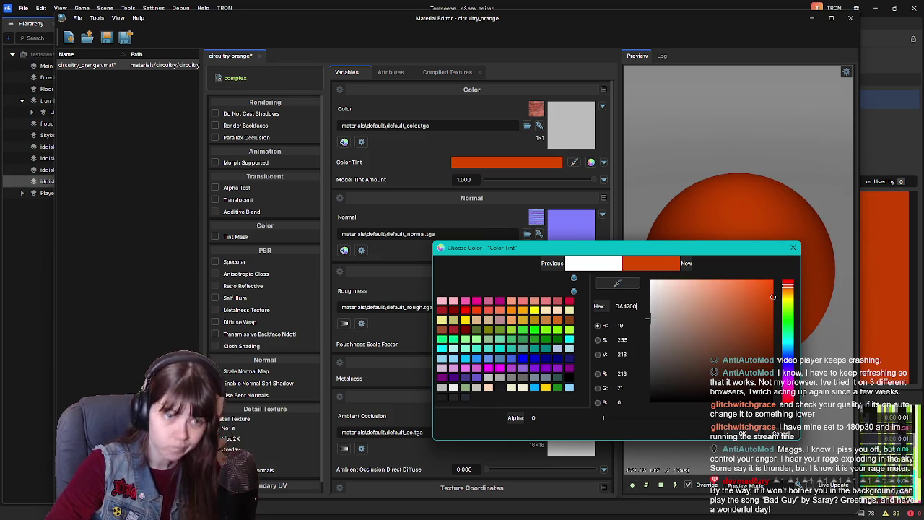
pyautogui.press('Return')
pyautogui.moveTo(649, 25); pyautogui.dragTo(635, 19)
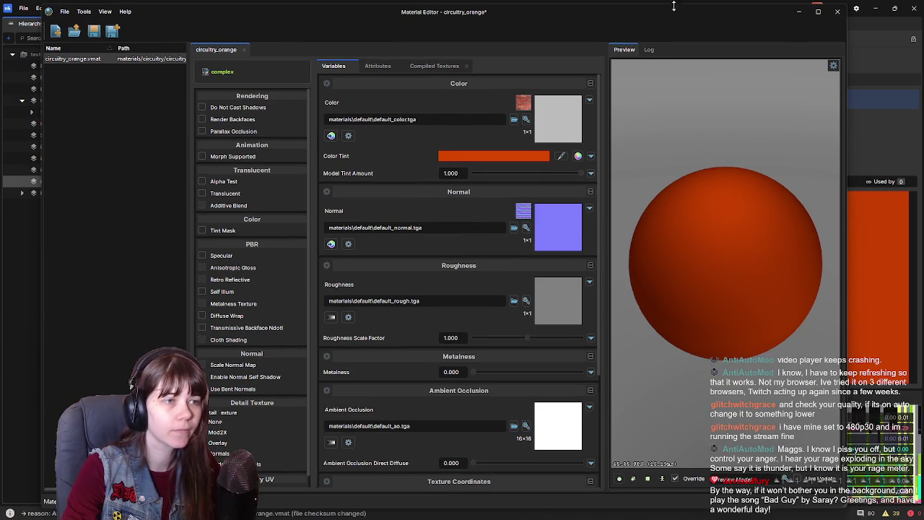
pyautogui.click(837, 13)
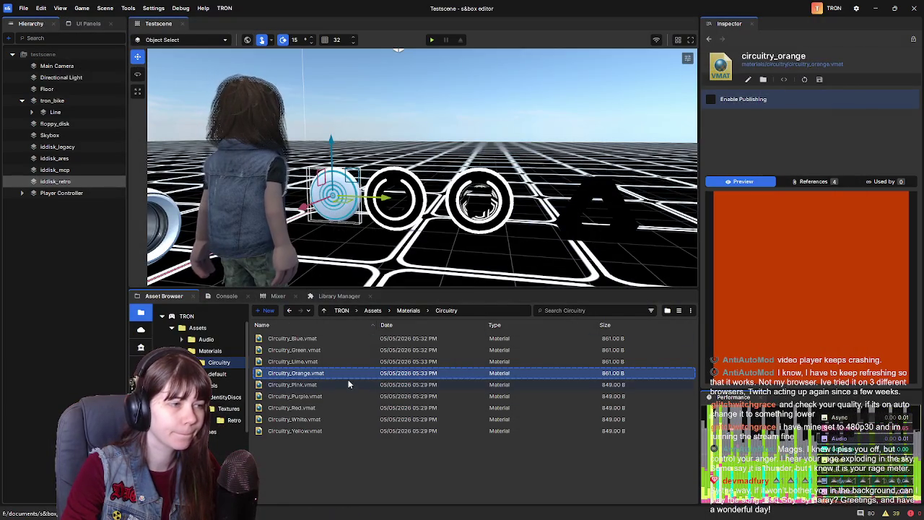
# - Set Circuitry_Pink's Color Tint to magenta hex C62BBF and close its material editor
pyautogui.doubleClick(350, 384)
pyautogui.click(549, 161)
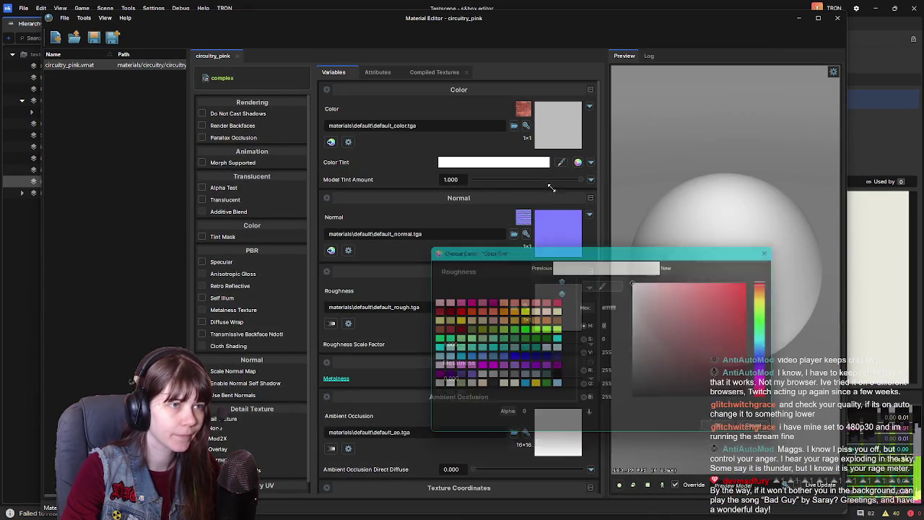
pyautogui.click(623, 305)
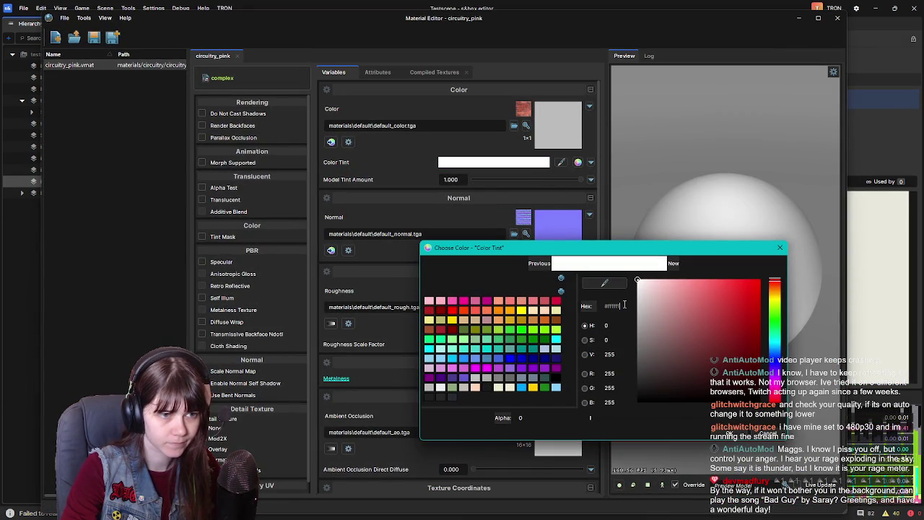
pyautogui.press('BackSpace')
pyautogui.press('BackSpace')
pyautogui.press('BackSpace')
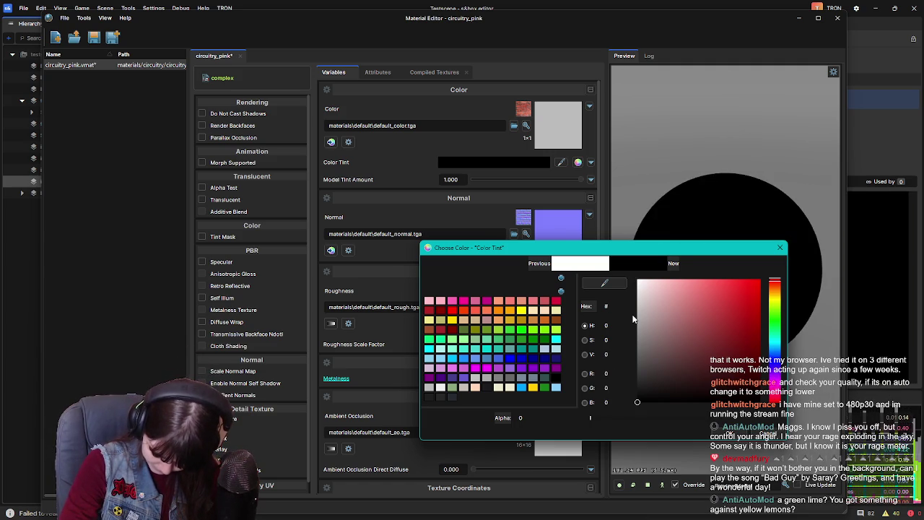
pyautogui.write('C62')
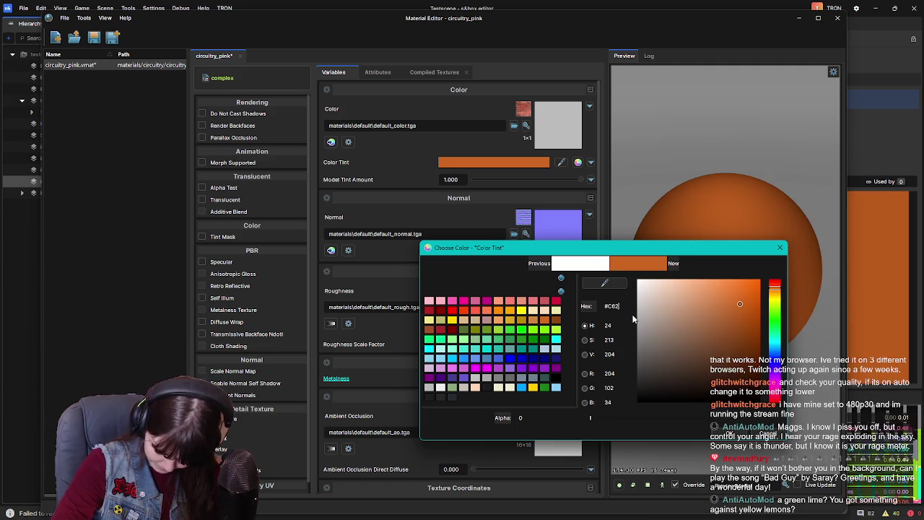
pyautogui.write('0c8')
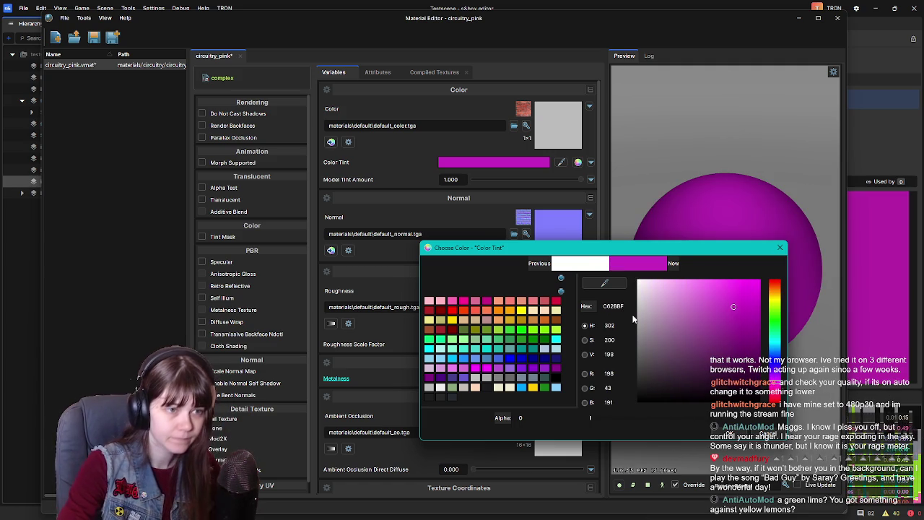
pyautogui.press('Return')
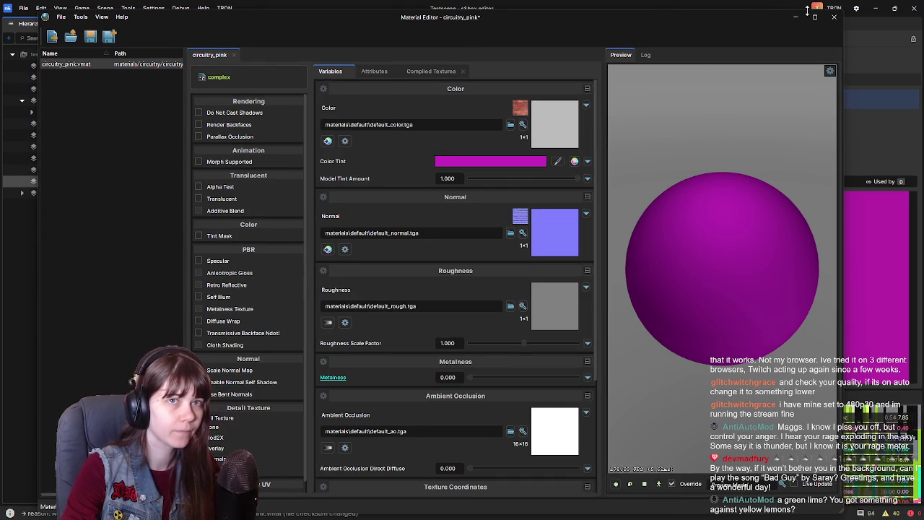
pyautogui.click(838, 17)
# - Give Circuitry_Purple a purple Color Tint, save it, and close its editor
pyautogui.doubleClick(323, 397)
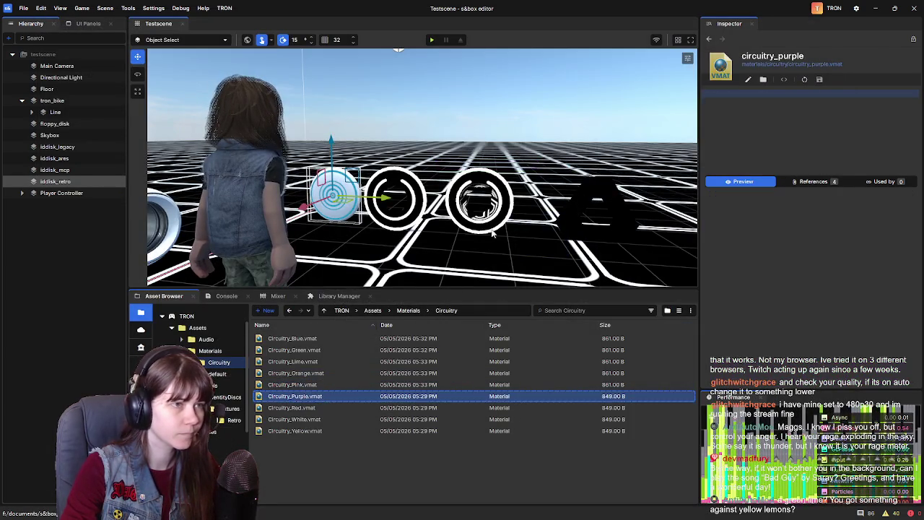
pyautogui.click(526, 162)
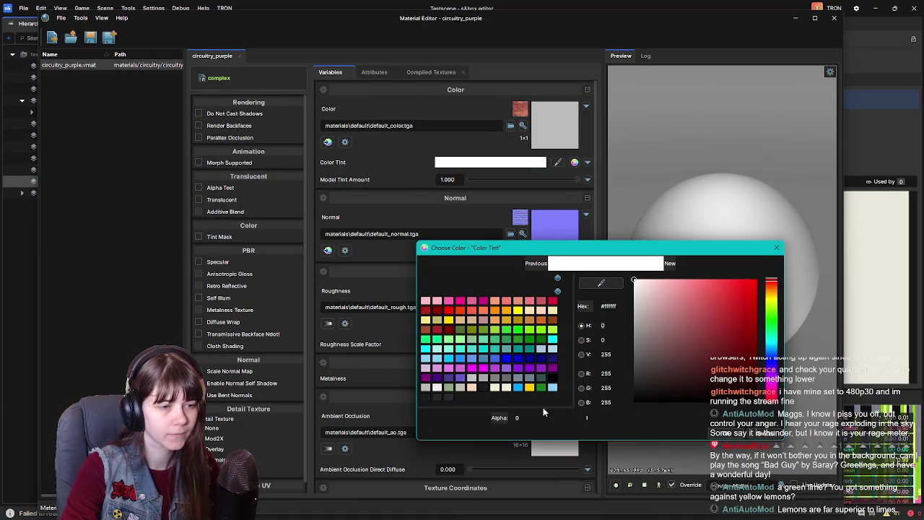
pyautogui.press('BackSpace')
pyautogui.press('BackSpace')
pyautogui.press('BackSpace')
pyautogui.write('#8D')
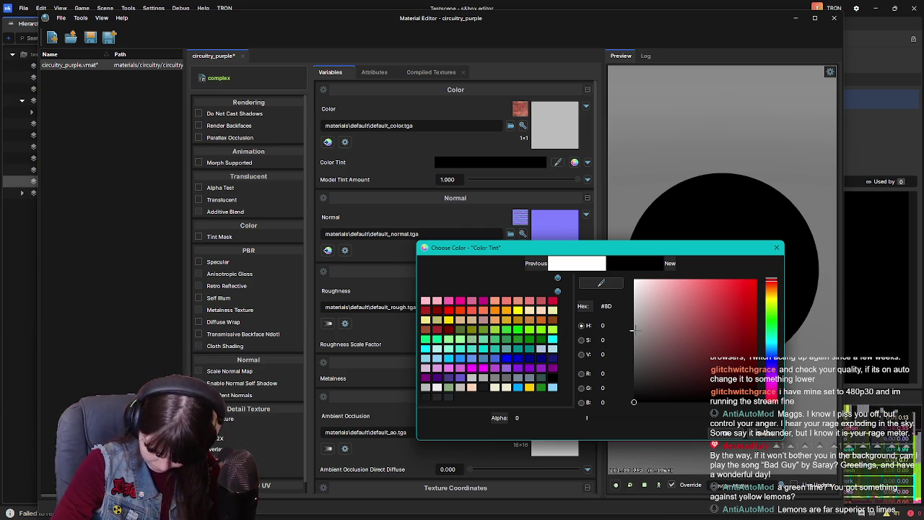
pyautogui.write('27FF')
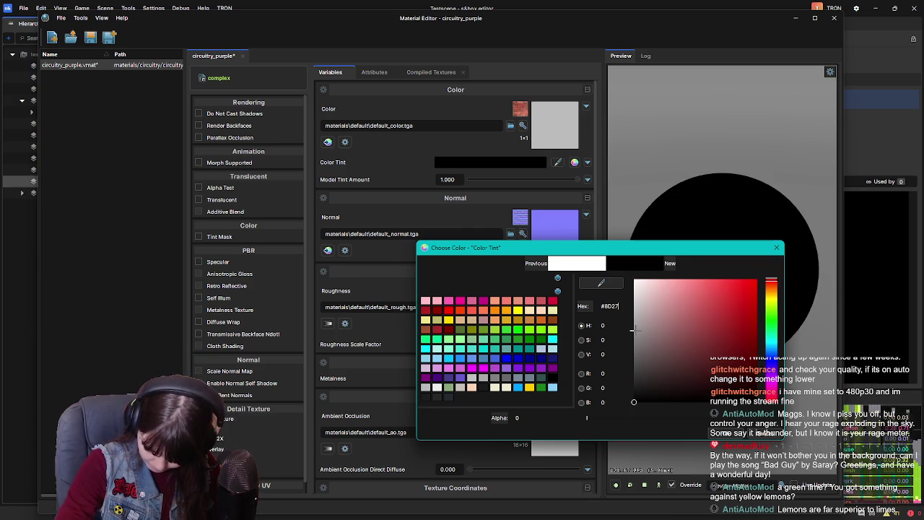
pyautogui.press('Return')
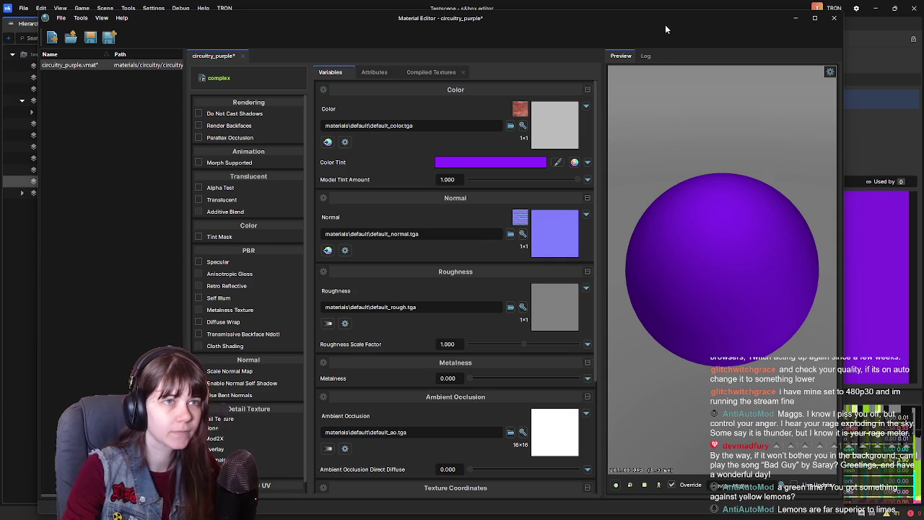
pyautogui.hotkey('ctrl', 's')
pyautogui.click(834, 18)
# - Give Circuitry_Red a red Color Tint and close its editor
pyautogui.click(305, 410)
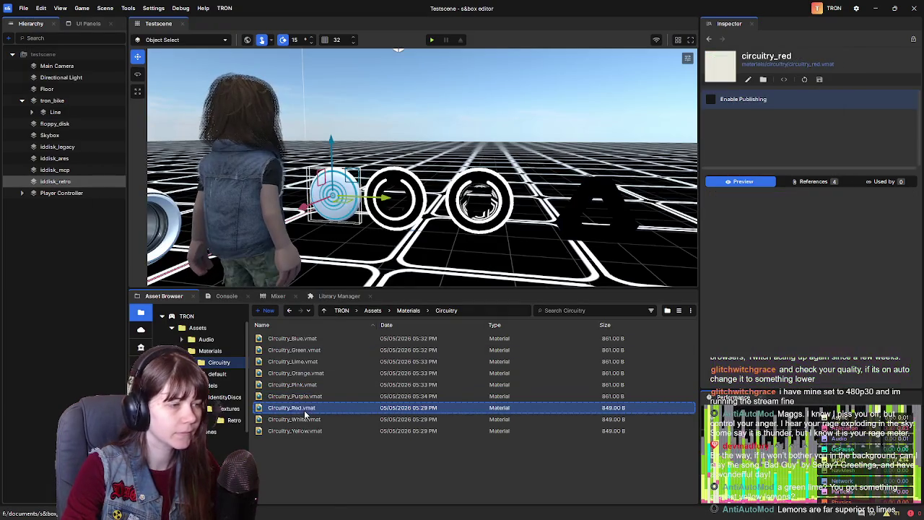
pyautogui.doubleClick(304, 413)
pyautogui.click(480, 162)
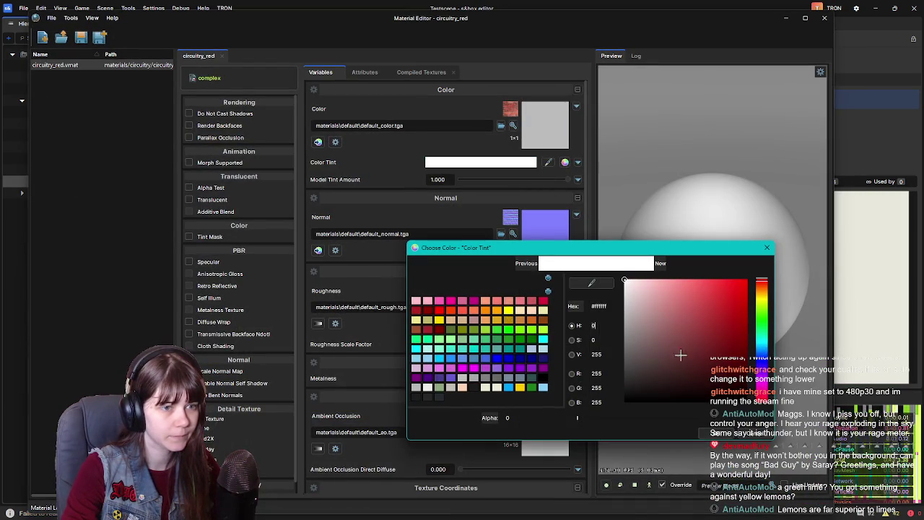
pyautogui.press('BackSpace')
pyautogui.press('BackSpace')
pyautogui.press('BackSpace')
pyautogui.click(603, 308)
pyautogui.write('#D8')
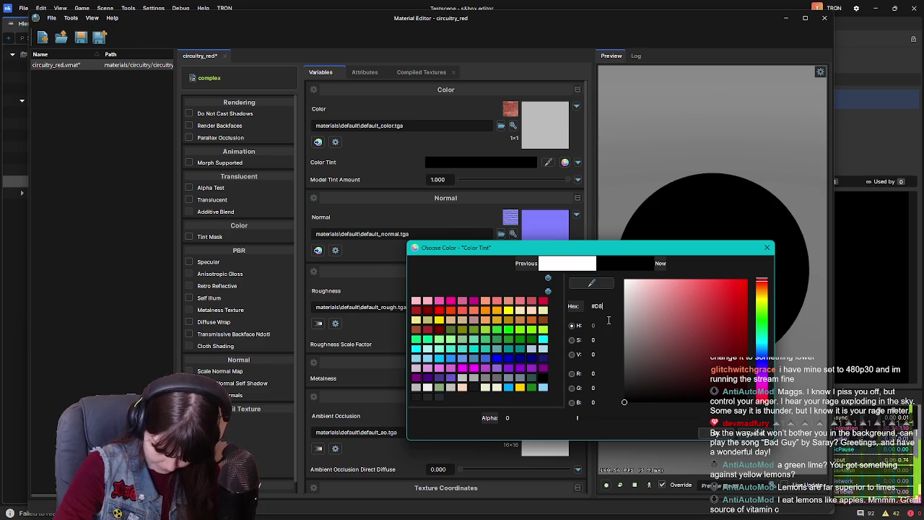
pyautogui.write('1.')
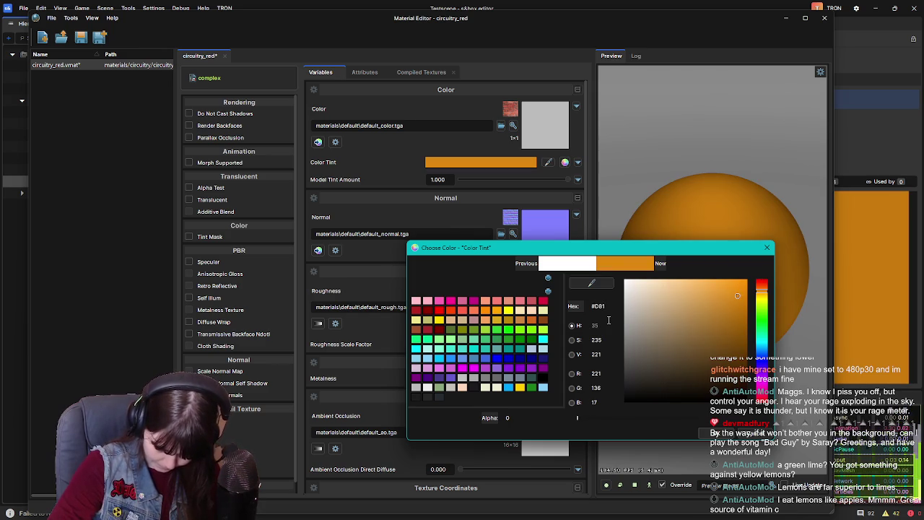
pyautogui.write('000')
pyautogui.press('Return')
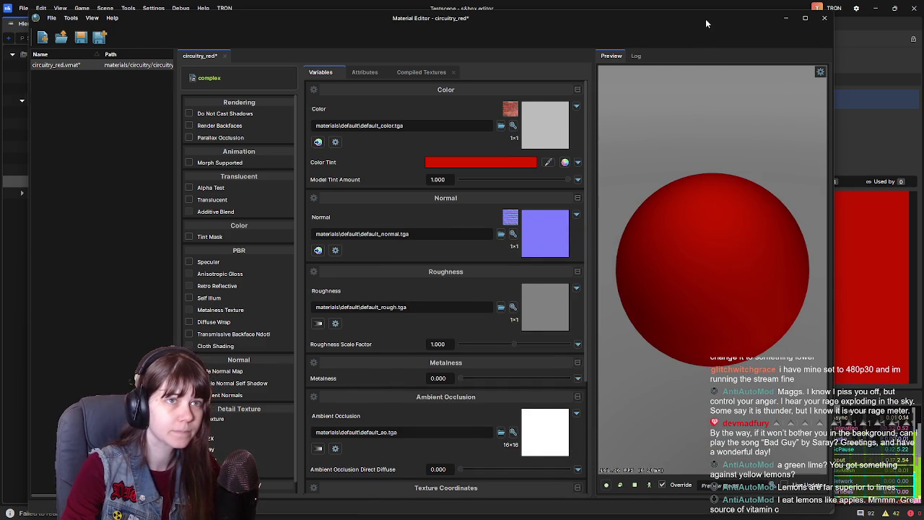
pyautogui.click(824, 18)
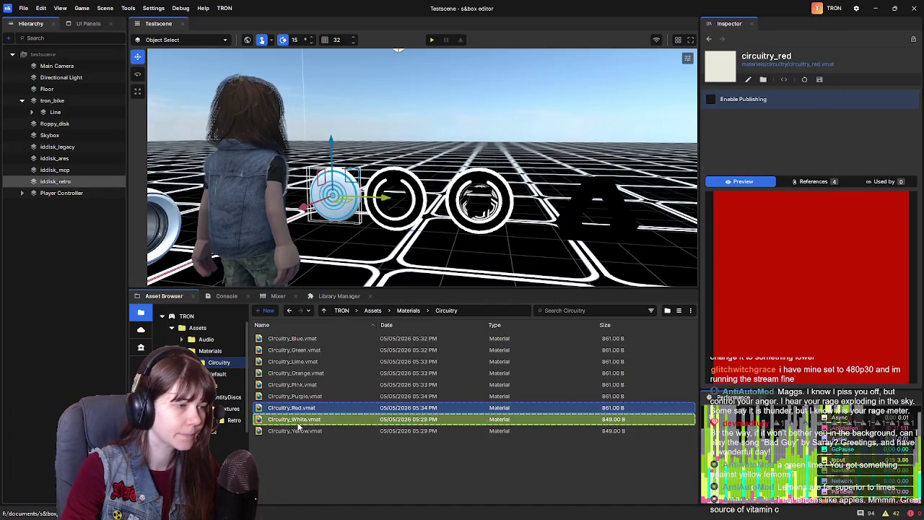
# - Give Circuitry_White a pale blue-white Color Tint, save it, and close its editor
pyautogui.doubleClick(298, 420)
pyautogui.click(478, 163)
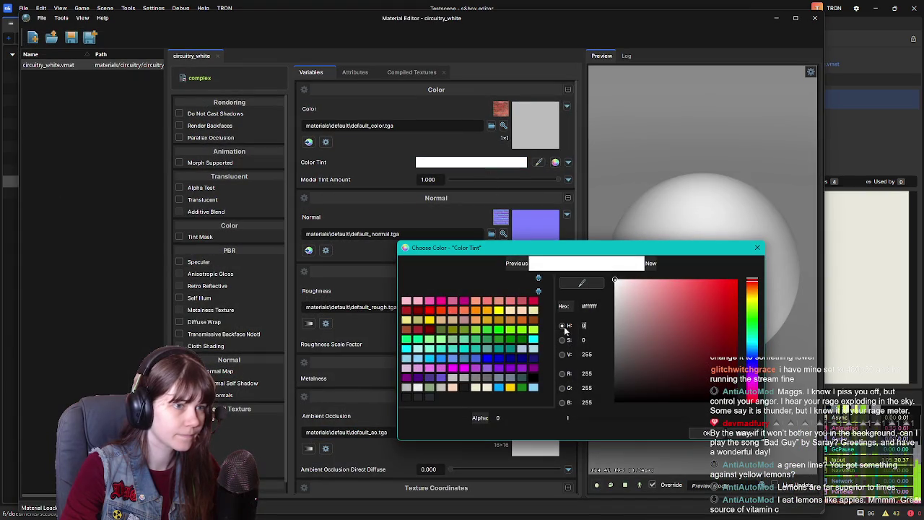
pyautogui.press('BackSpace')
pyautogui.press('BackSpace')
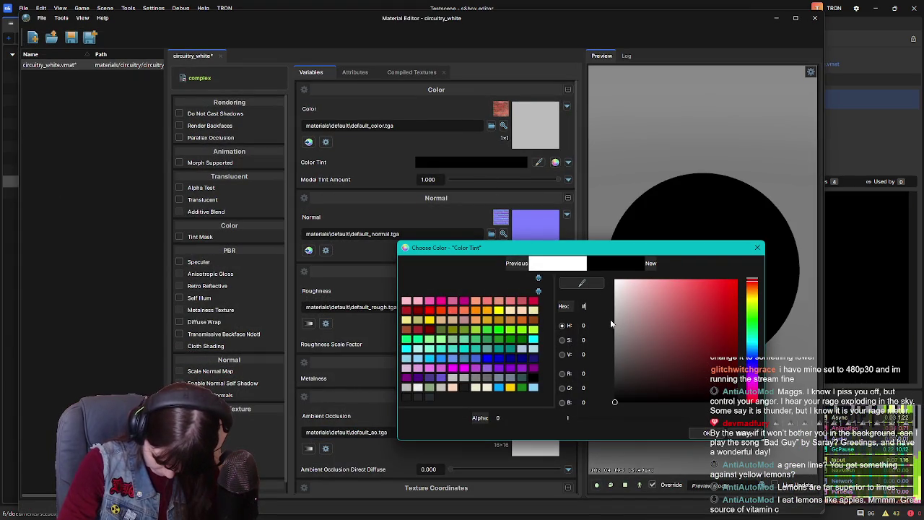
pyautogui.write('E2EEF5')
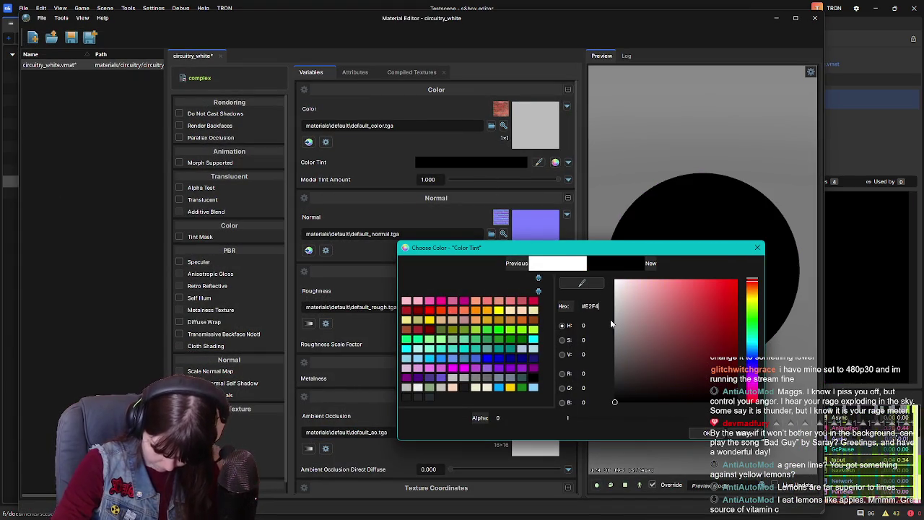
pyautogui.press('Return')
pyautogui.moveTo(695, 20); pyautogui.dragTo(683, 14)
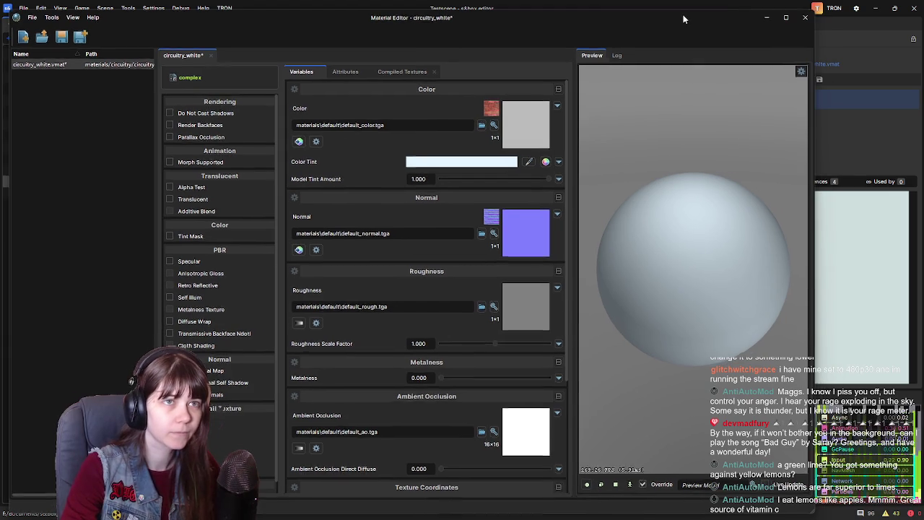
pyautogui.hotkey('ctrl', 's')
pyautogui.click(803, 19)
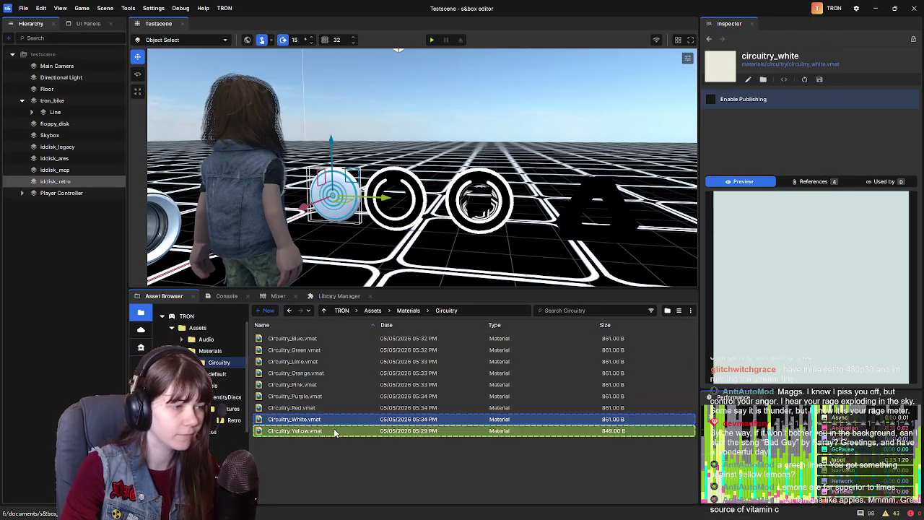
# - Set Circuitry_Yellow's Color Tint to hex FFFE13, save, and close its material editor
pyautogui.doubleClick(303, 431)
pyautogui.click(495, 163)
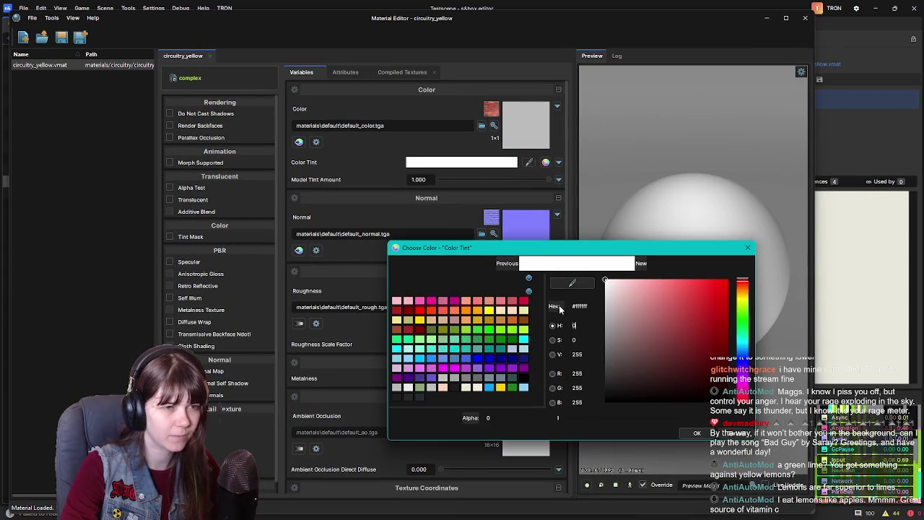
pyautogui.press('BackSpace')
pyautogui.press('BackSpace')
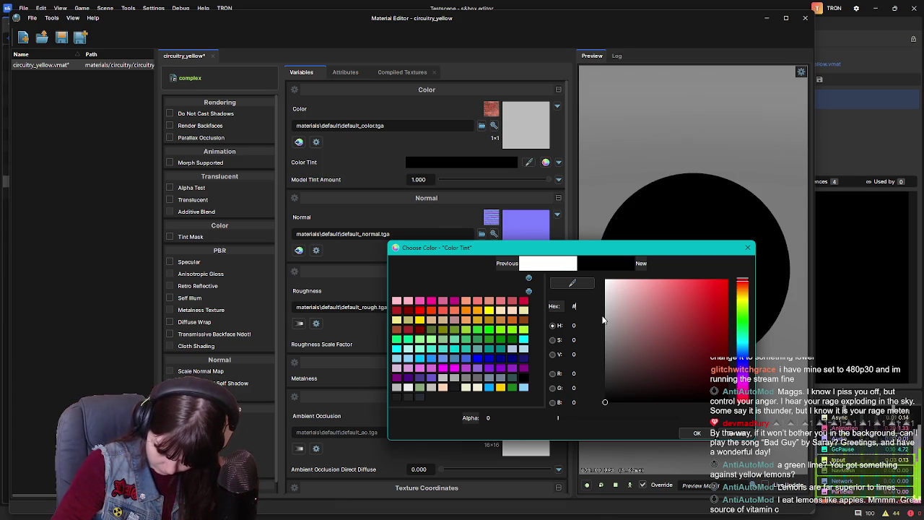
pyautogui.click(587, 307)
pyautogui.write('fFFFE13')
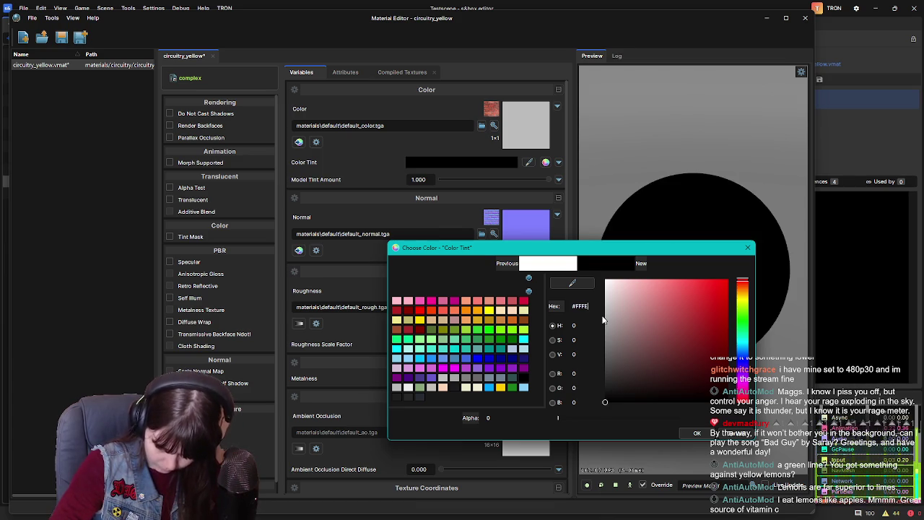
pyautogui.press('Return')
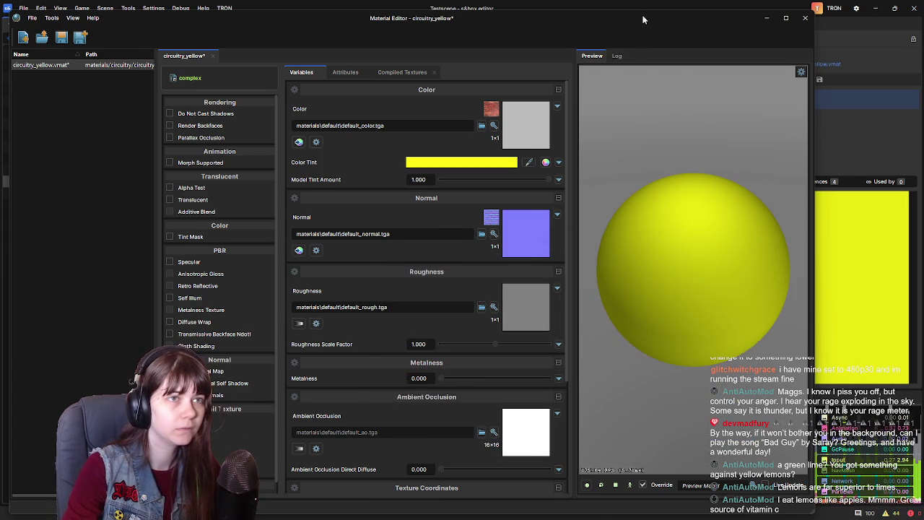
pyautogui.hotkey('ctrl', 's')
pyautogui.click(797, 16)
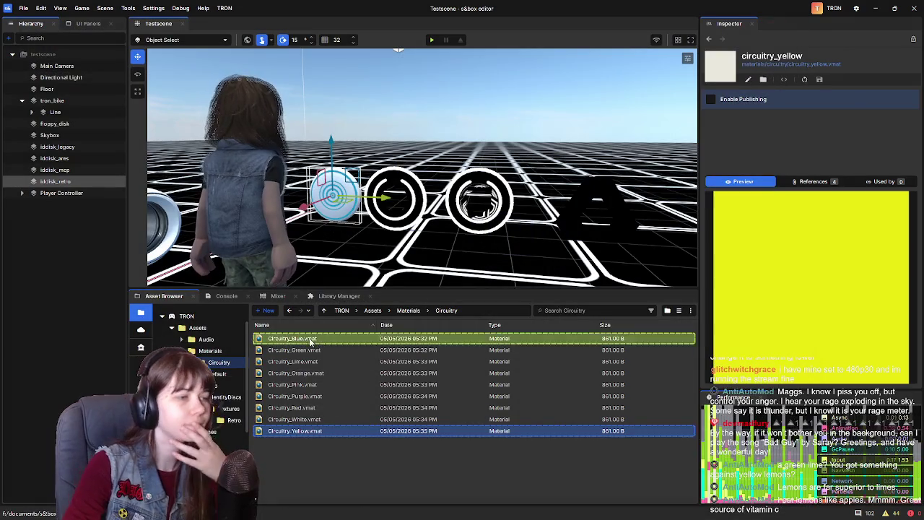
# - Select the Circuitry_Blue material, deselect the idisk_retro disc, and fly the camera away from the discs
pyautogui.click(317, 339)
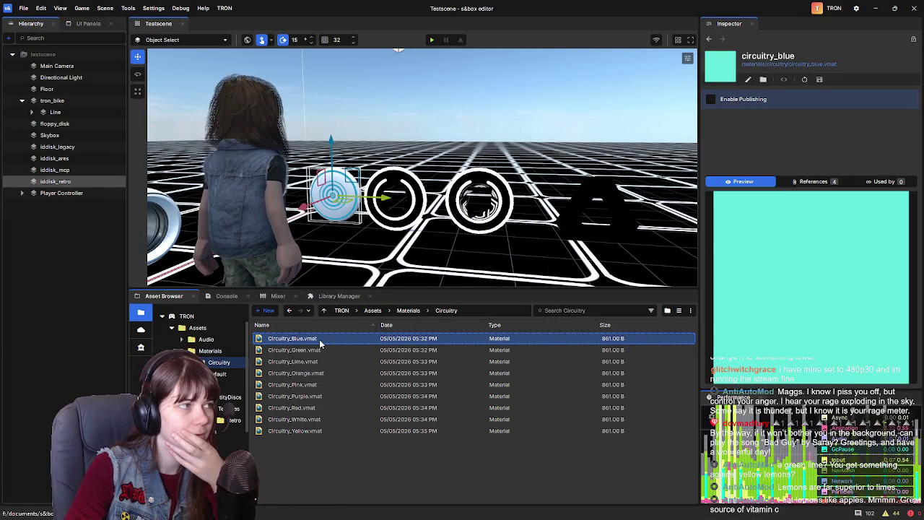
pyautogui.click(47, 233)
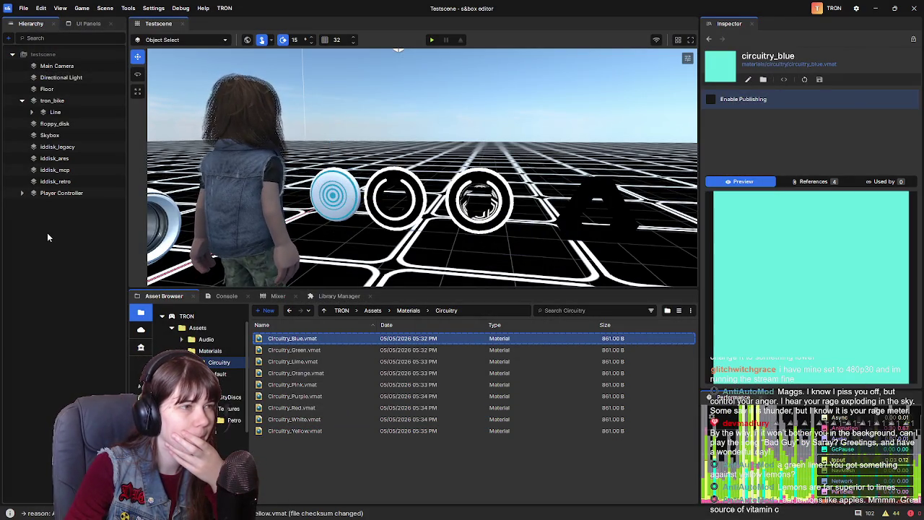
pyautogui.press('s')
pyautogui.press('d')
pyautogui.press('w')
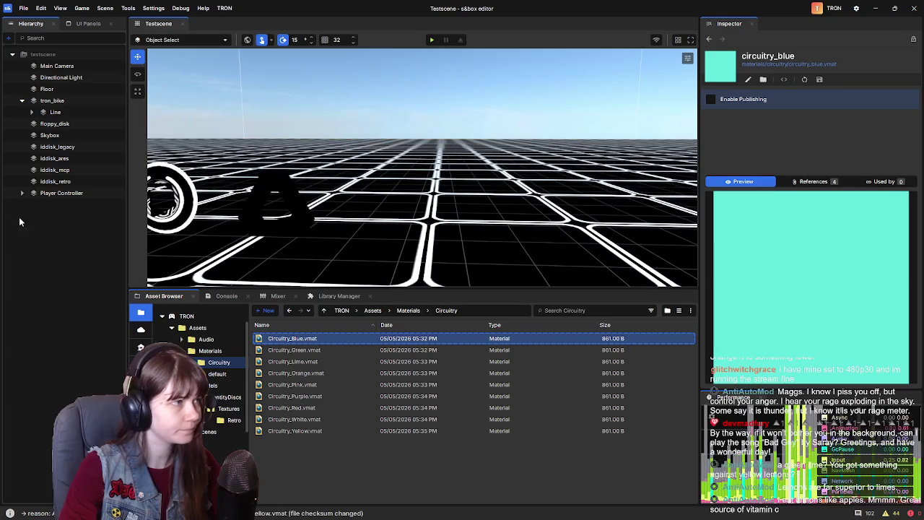
# - Create a sphere in the Hierarchy named MatTestSphere and drag Circuitry_Blue.vmat onto it
pyautogui.rightClick(23, 222)
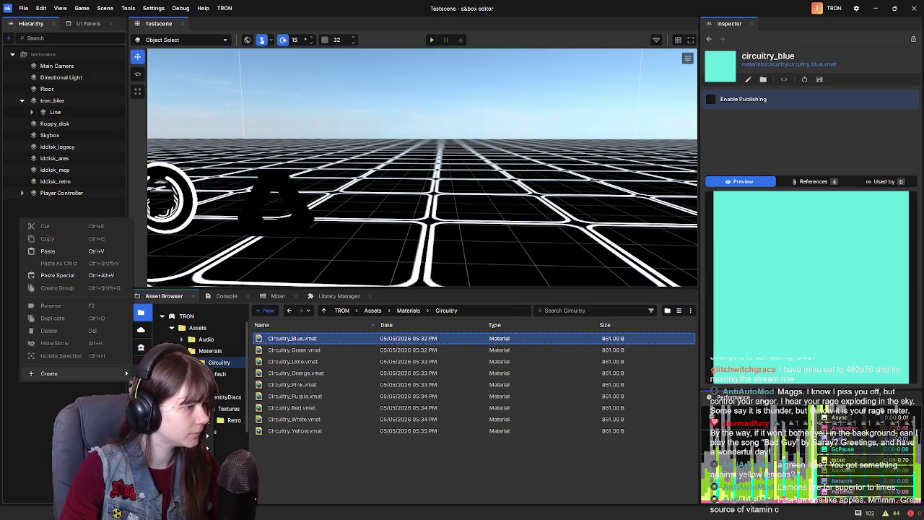
pyautogui.moveTo(115, 373)
pyautogui.click(262, 434)
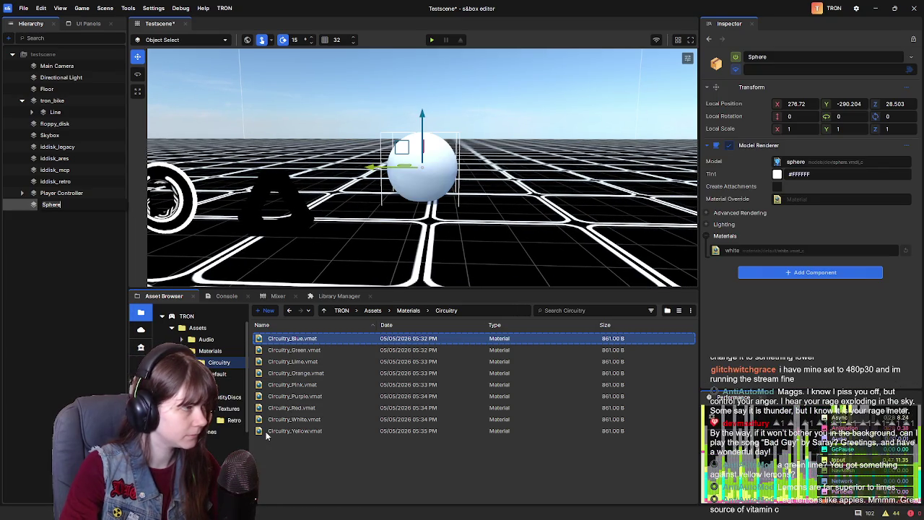
pyautogui.write('MatTestSphere')
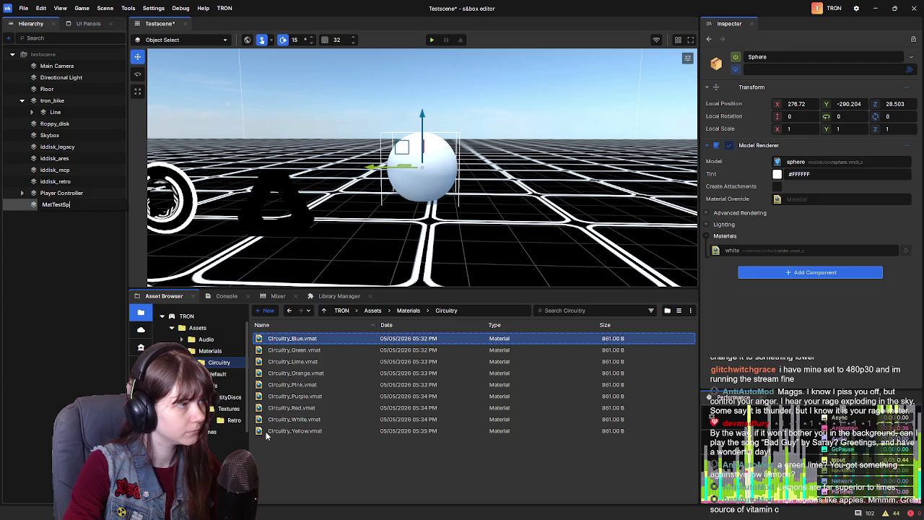
pyautogui.press('Return')
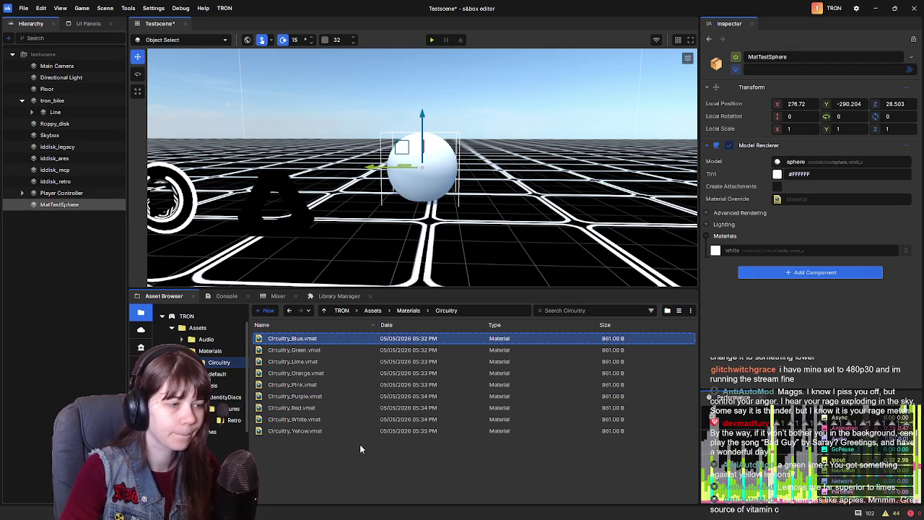
pyautogui.moveTo(336, 341)
pyautogui.mouseDown()
pyautogui.moveTo(762, 272)
pyautogui.moveTo(773, 251)
pyautogui.mouseUp()
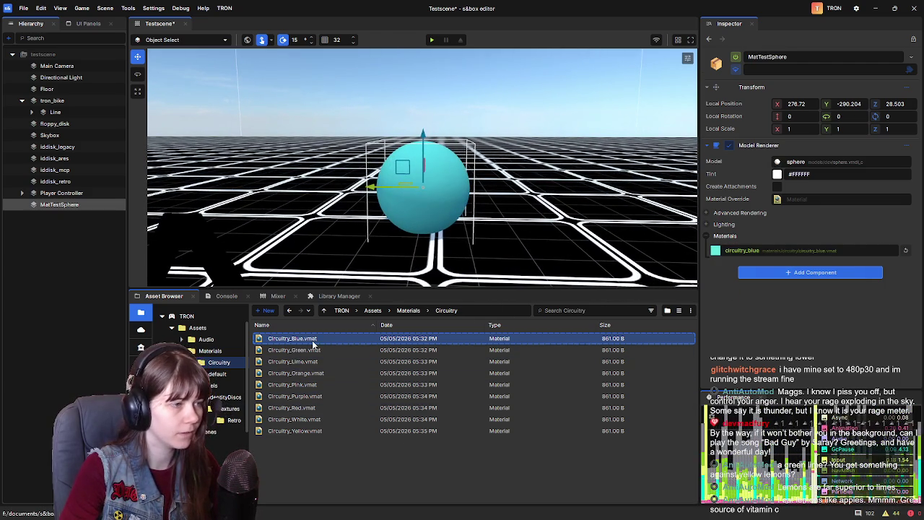
# - Open Circuitry_Blue for editing and enable self-illumination with a sampled cyan tint
pyautogui.doubleClick(751, 251)
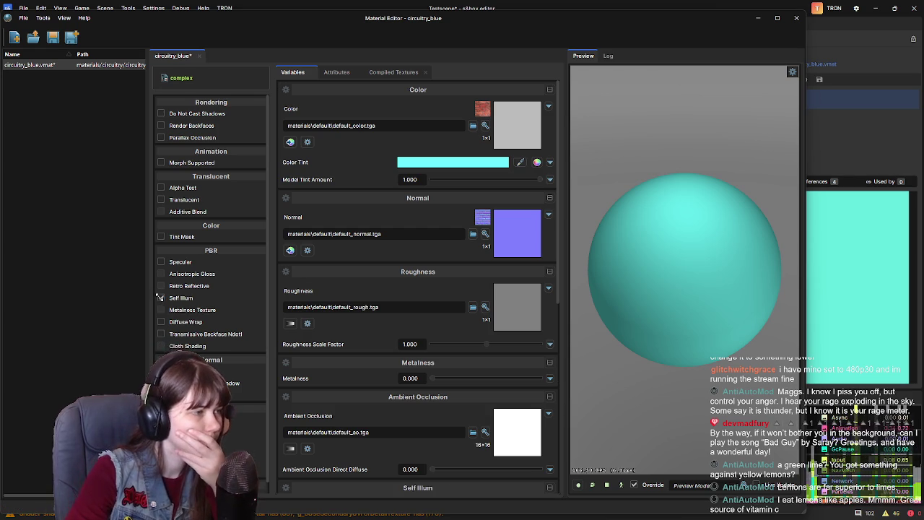
pyautogui.click(161, 298)
pyautogui.scroll(-3, 383, 380)
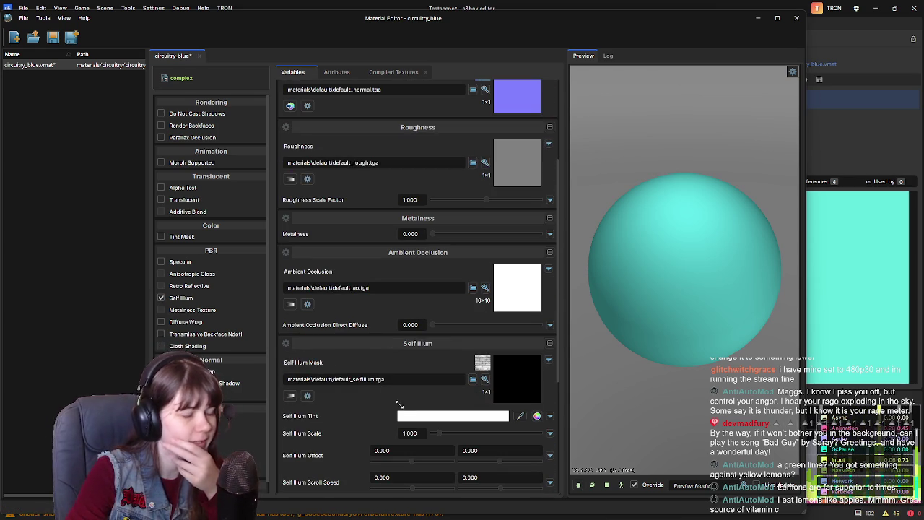
pyautogui.click(161, 298)
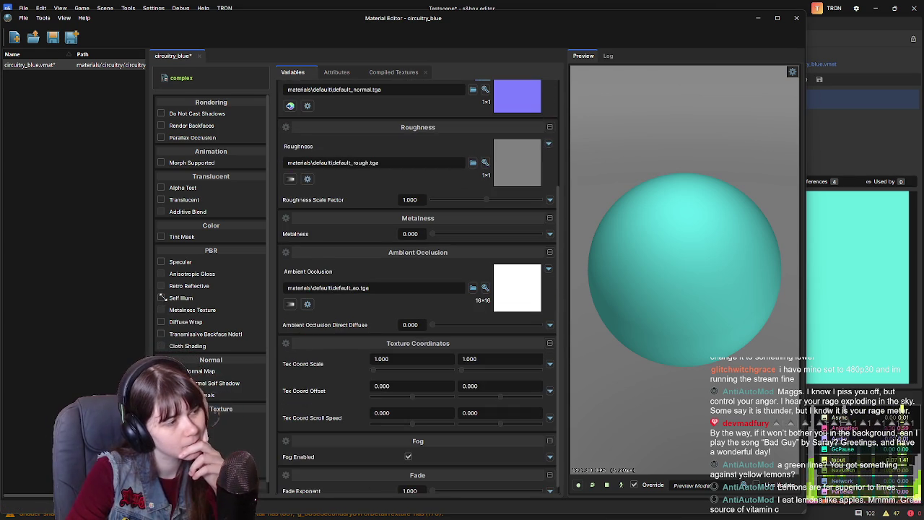
pyautogui.scroll(3, 347, 402)
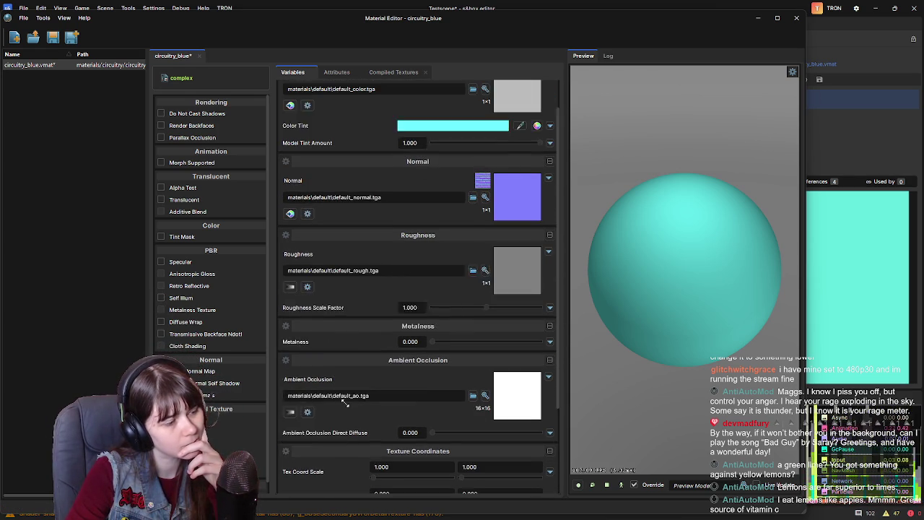
pyautogui.click(162, 298)
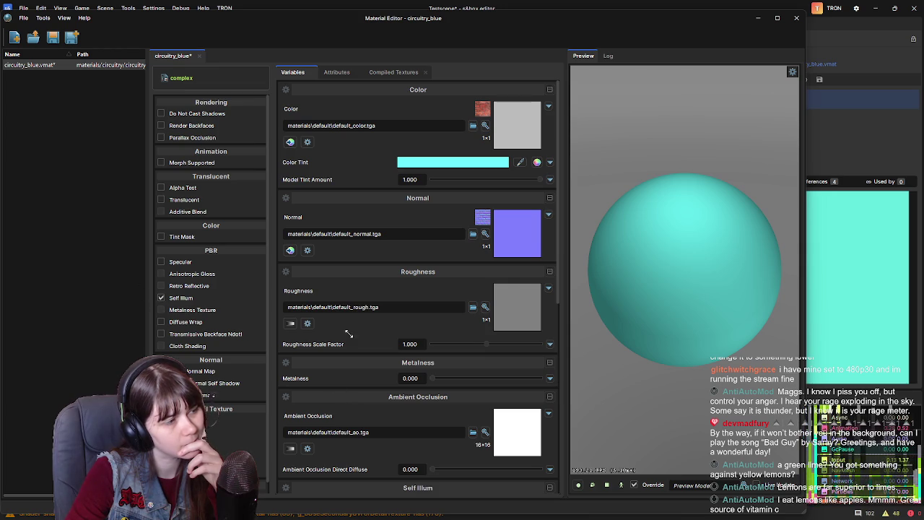
pyautogui.scroll(-7, 349, 332)
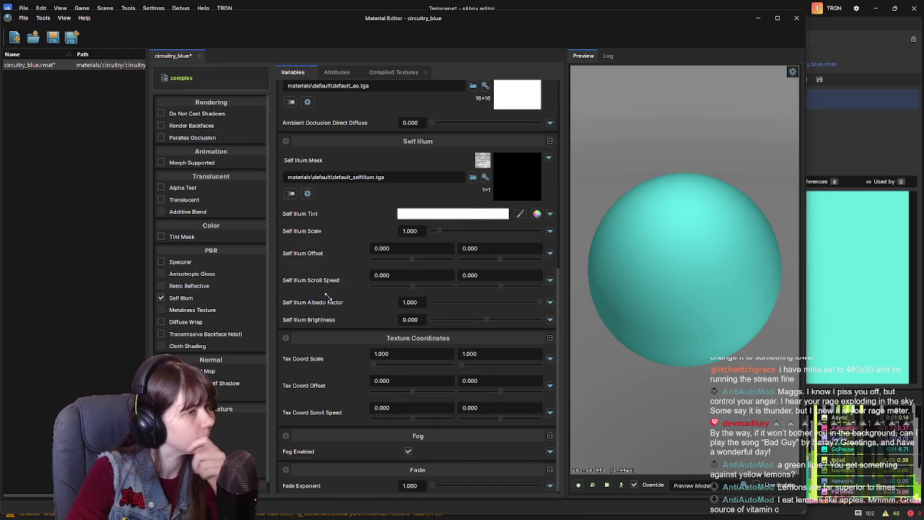
pyautogui.scroll(3, 354, 280)
pyautogui.scroll(2, 507, 387)
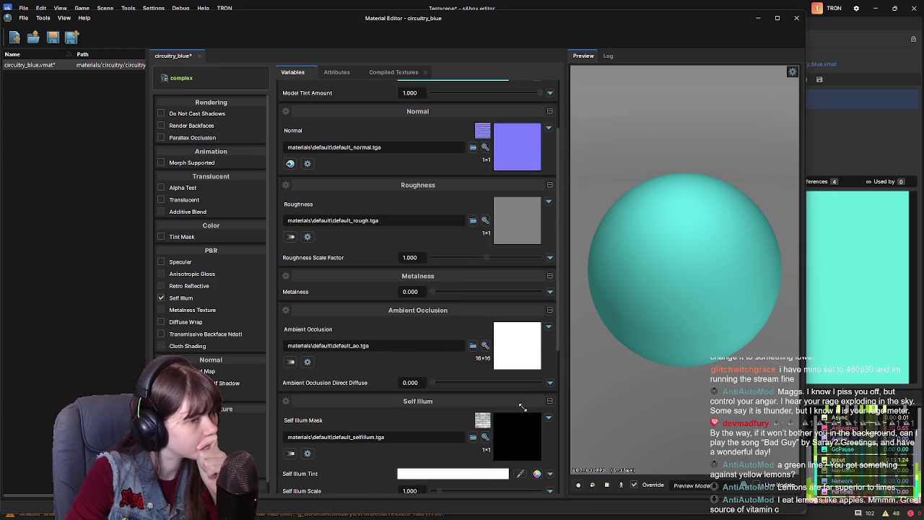
pyautogui.click(520, 473)
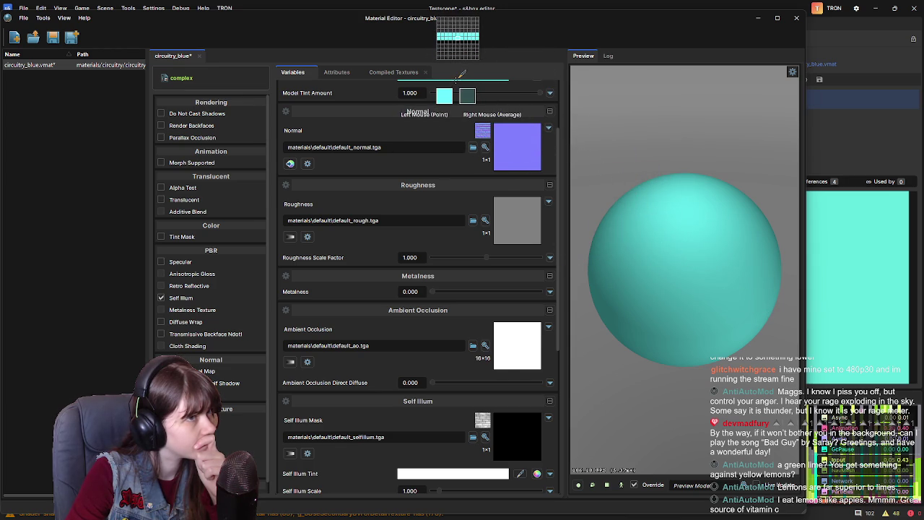
pyautogui.click(460, 77)
# - Set Self Illum Albedo Factor to 0 and Brightness to 1, then close and save
pyautogui.scroll(-3, 448, 353)
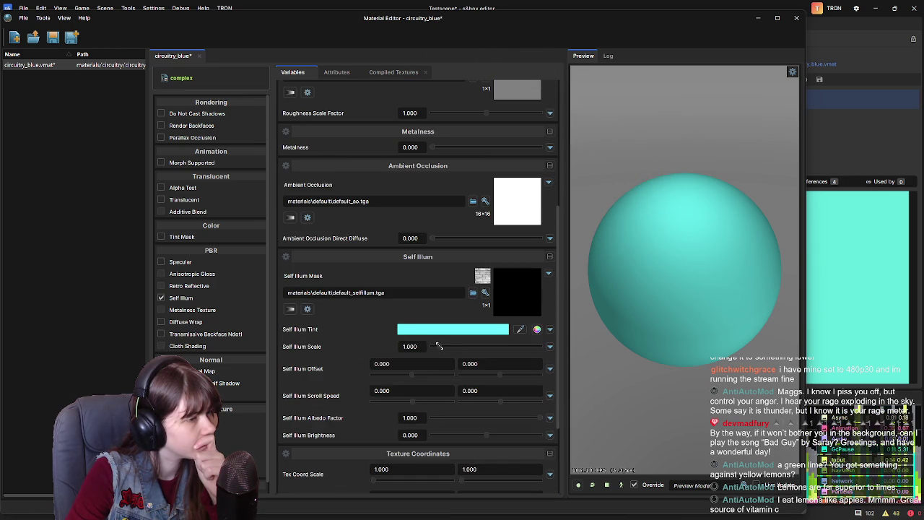
pyautogui.write('0')
pyautogui.press('Return')
pyautogui.click(409, 434)
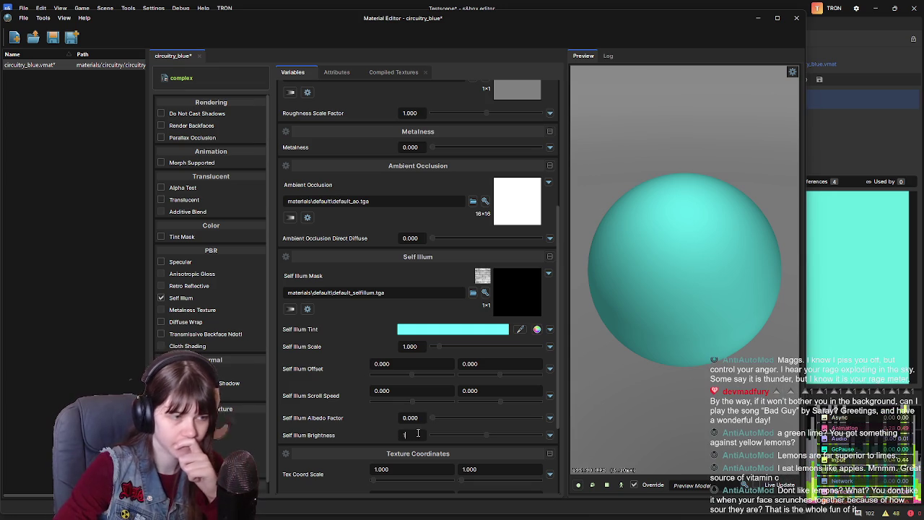
pyautogui.write('1')
pyautogui.press('Return')
pyautogui.click(797, 17)
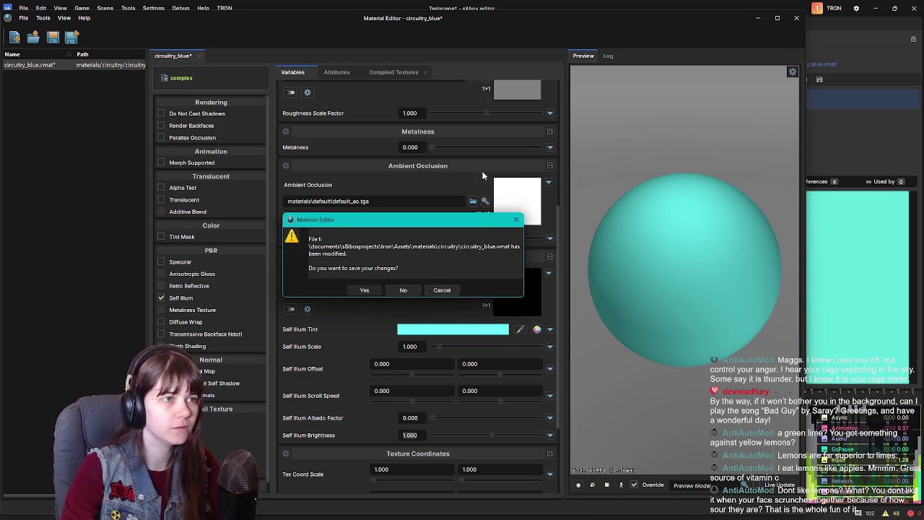
pyautogui.click(364, 290)
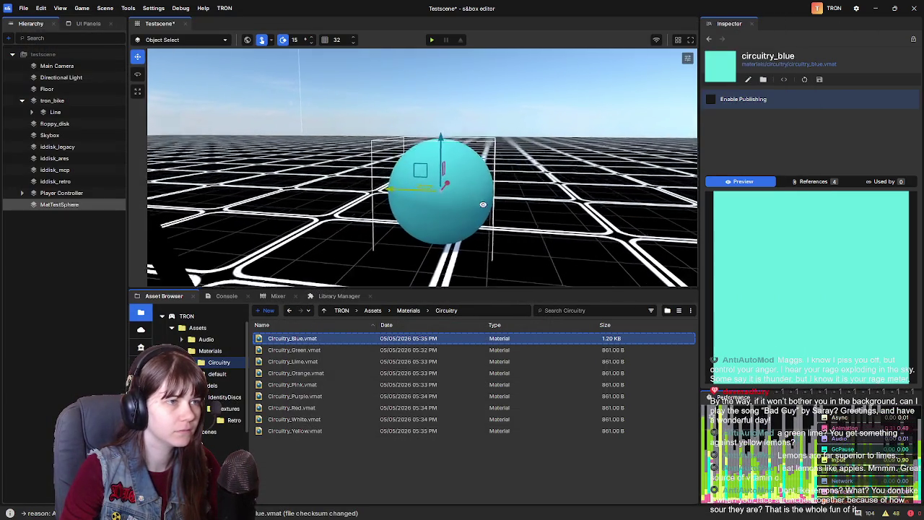
pyautogui.moveTo(446, 207); pyautogui.dragTo(511, 179)
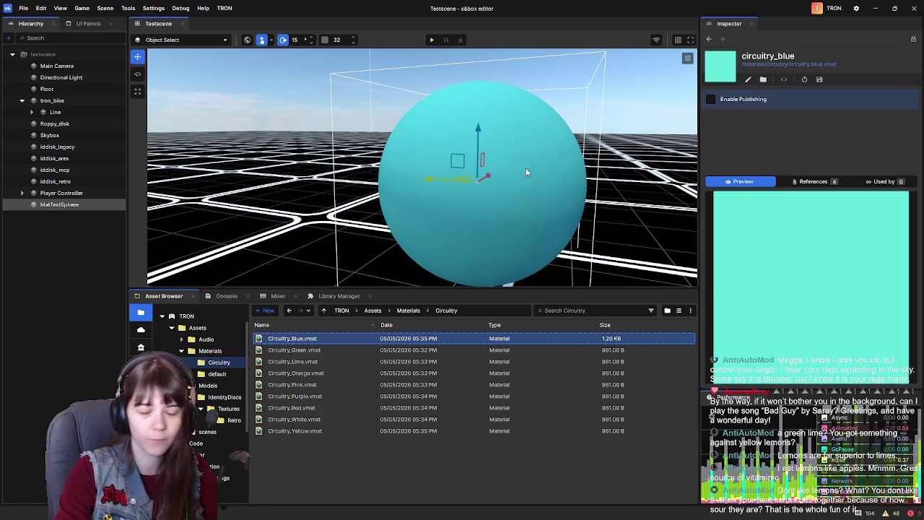
pyautogui.scroll(-3, 523, 144)
pyautogui.scroll(-3, 520, 125)
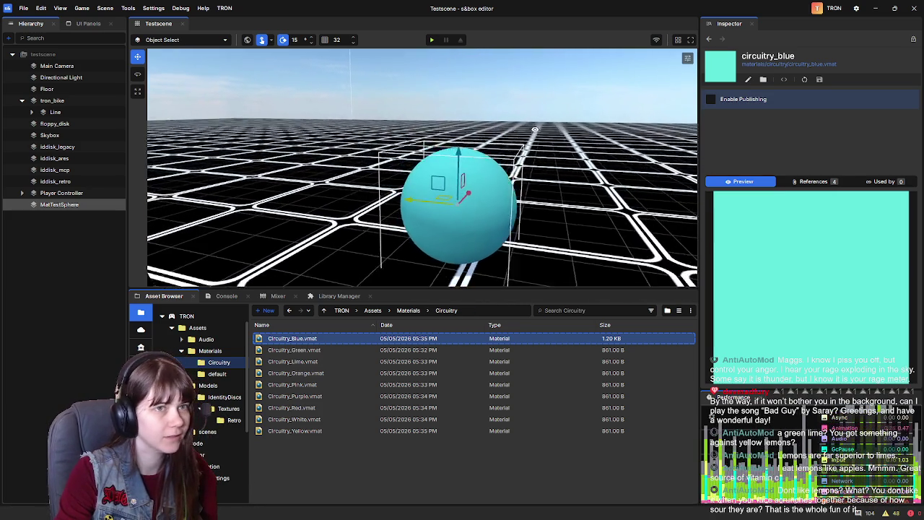
pyautogui.press('s')
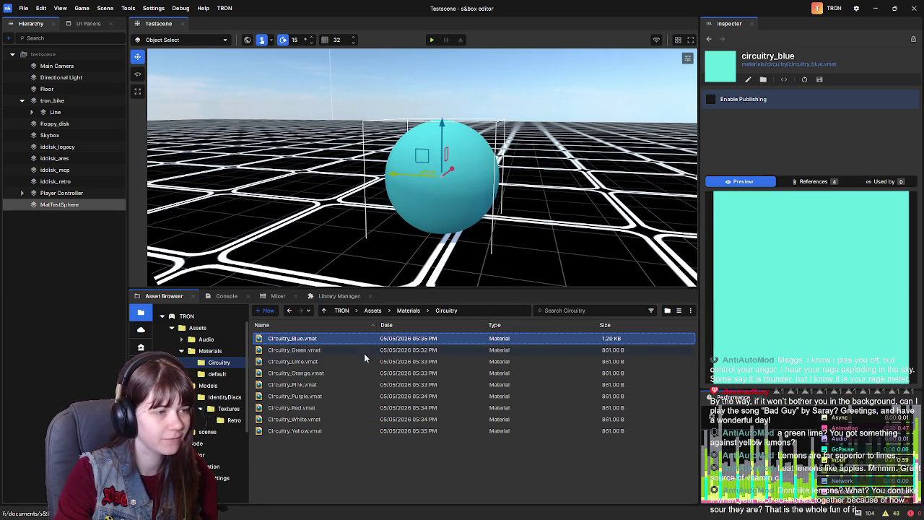
pyautogui.click(365, 351)
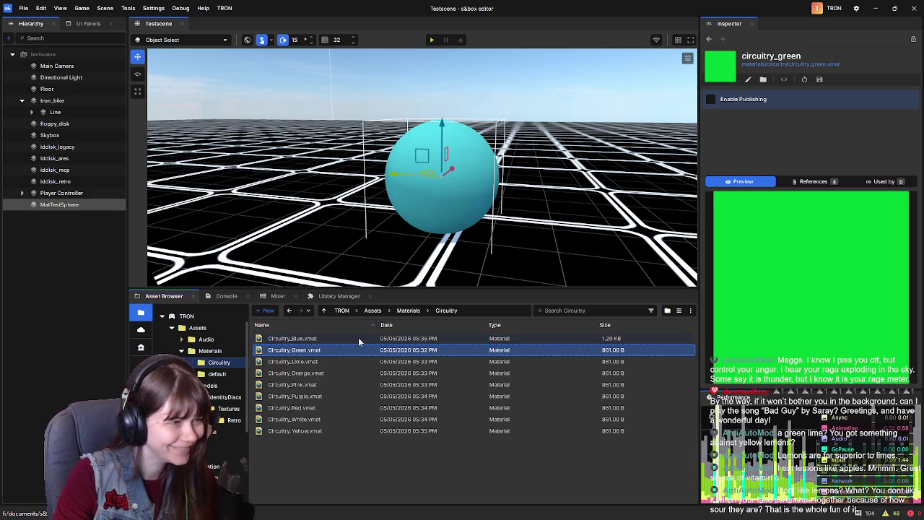
pyautogui.click(359, 339)
pyautogui.click(81, 220)
pyautogui.click(75, 205)
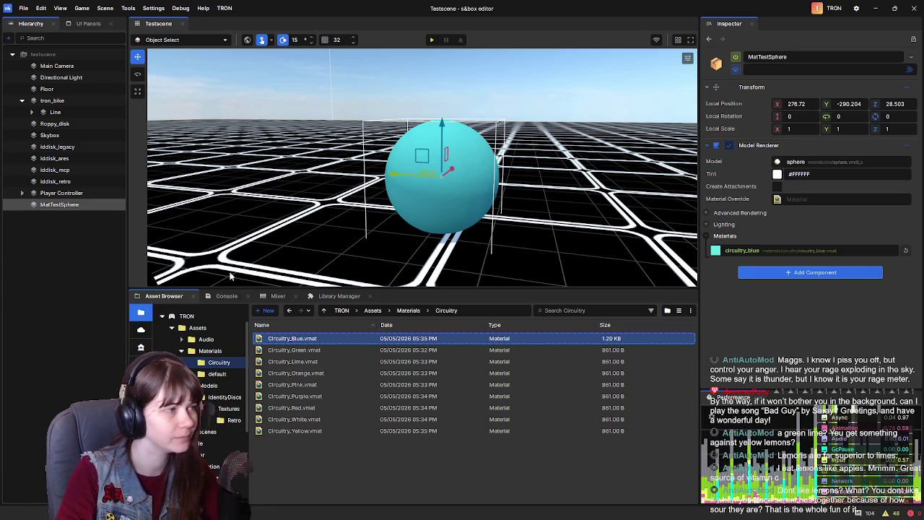
pyautogui.press('a')
pyautogui.press('w')
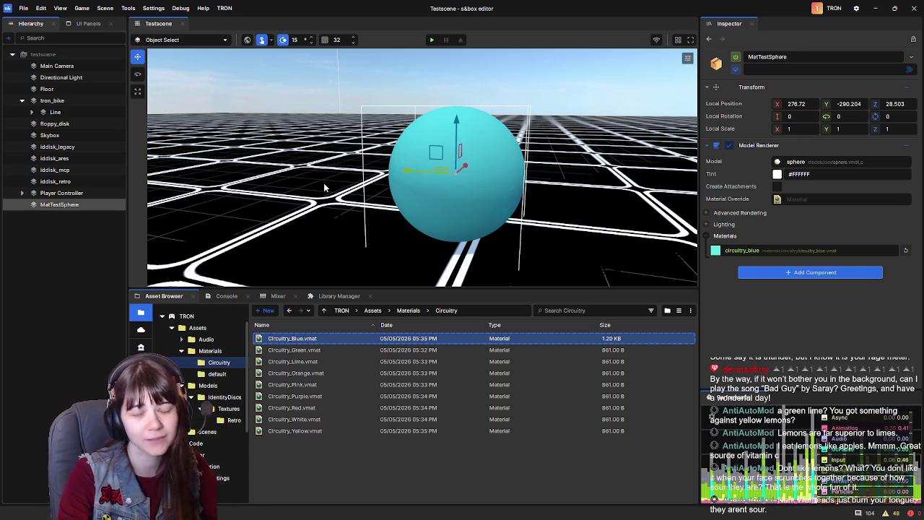
pyautogui.scroll(-2, 325, 181)
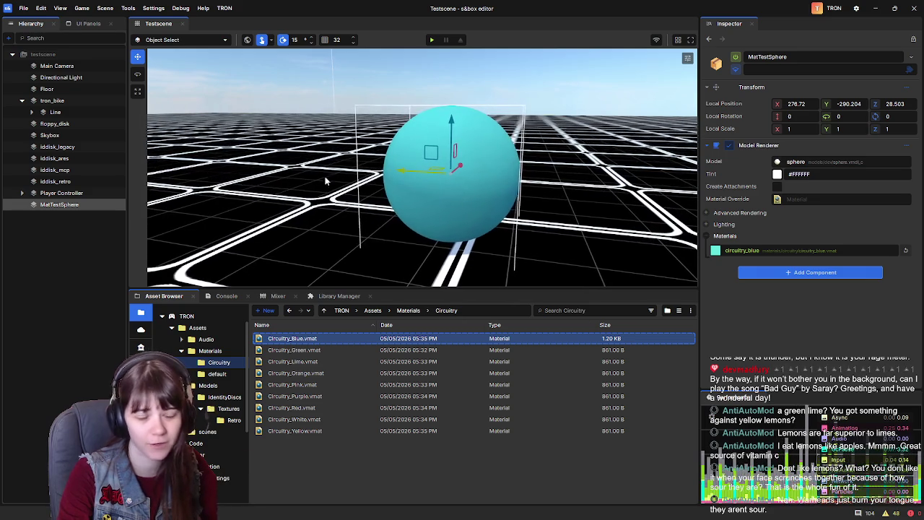
pyautogui.rightClick(52, 237)
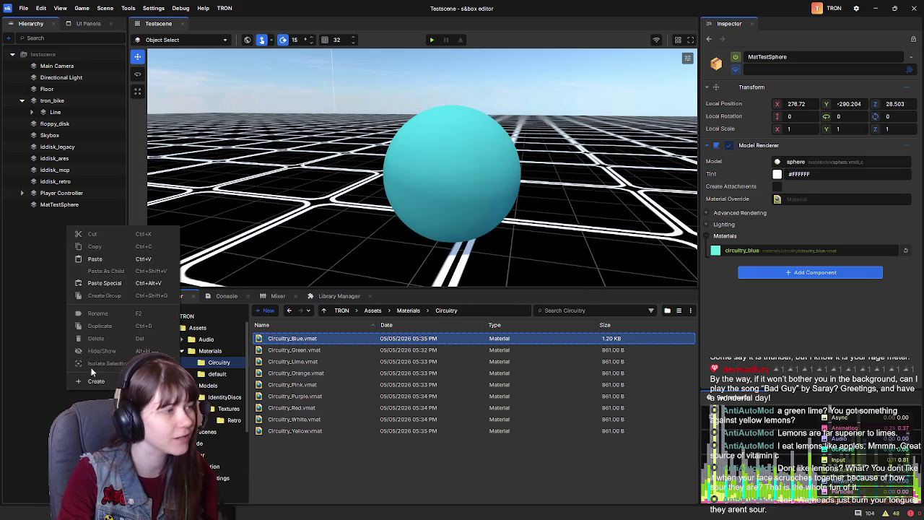
pyautogui.moveTo(101, 380)
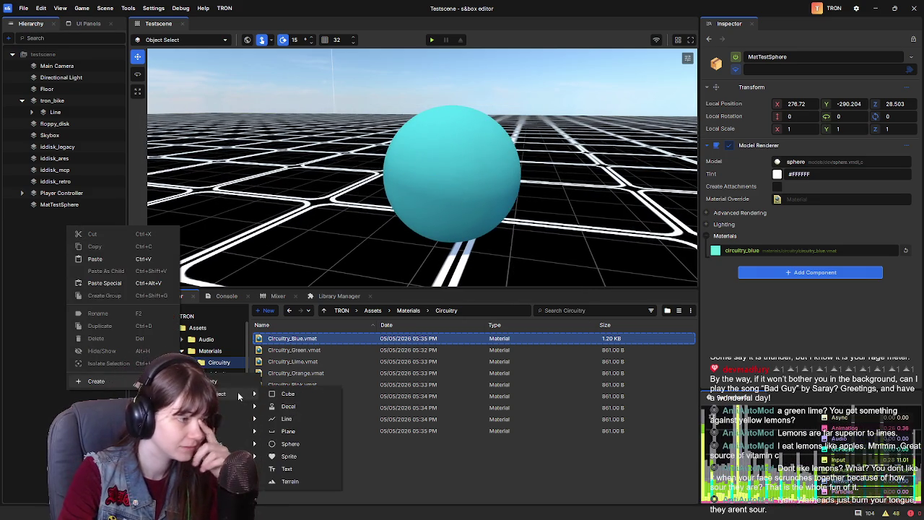
pyautogui.moveTo(233, 443)
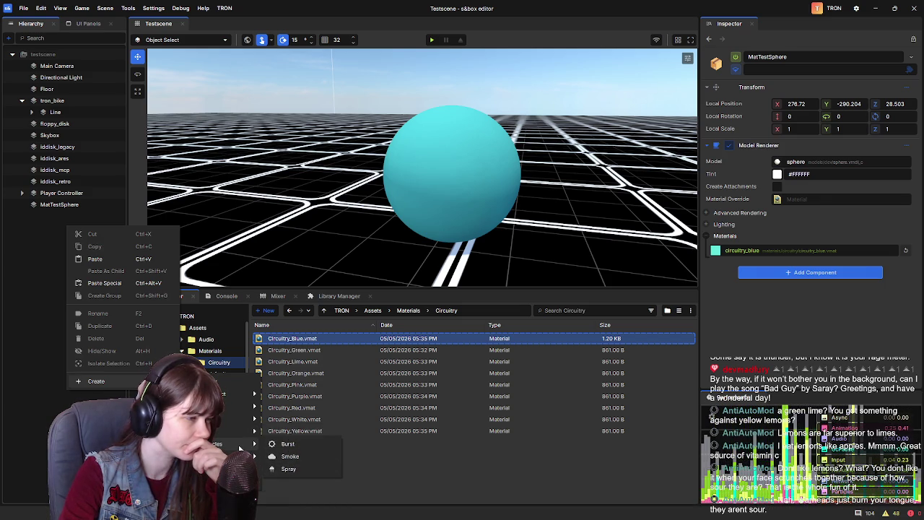
pyautogui.click(306, 443)
pyautogui.moveTo(379, 166); pyautogui.dragTo(260, 156)
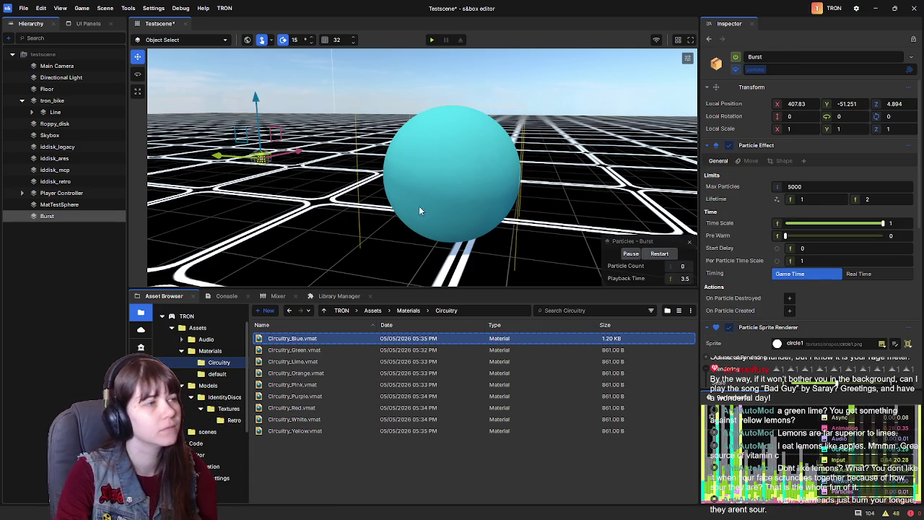
pyautogui.press('f')
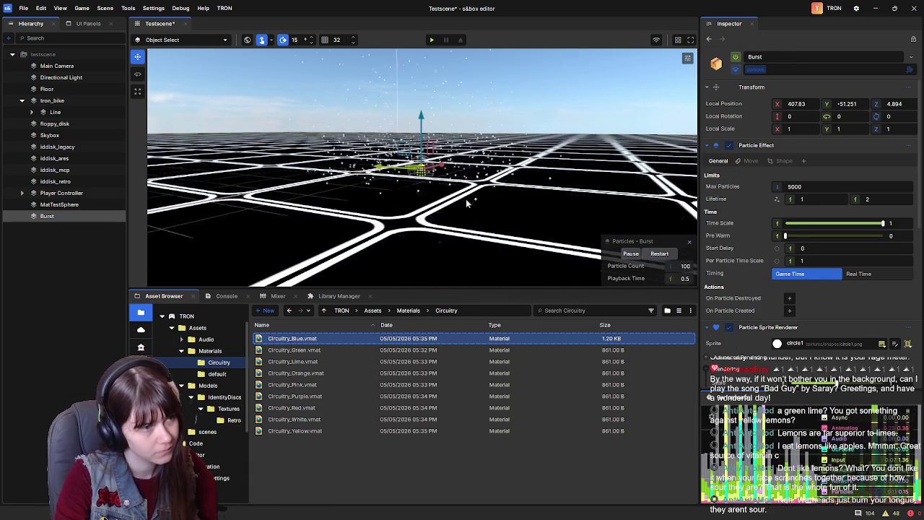
pyautogui.moveTo(414, 240); pyautogui.dragTo(422, 258)
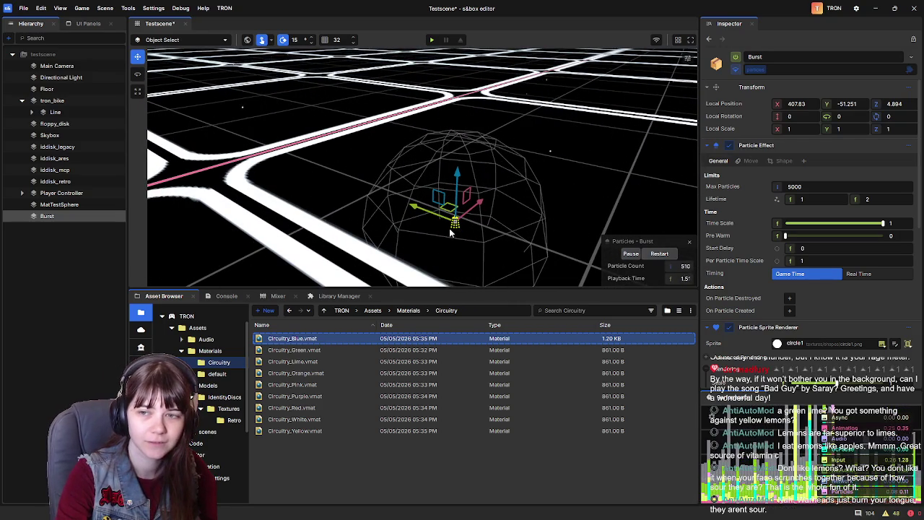
pyautogui.moveTo(457, 173)
pyautogui.mouseDown()
pyautogui.moveTo(458, 206)
pyautogui.moveTo(446, 177)
pyautogui.moveTo(458, 83)
pyautogui.mouseUp()
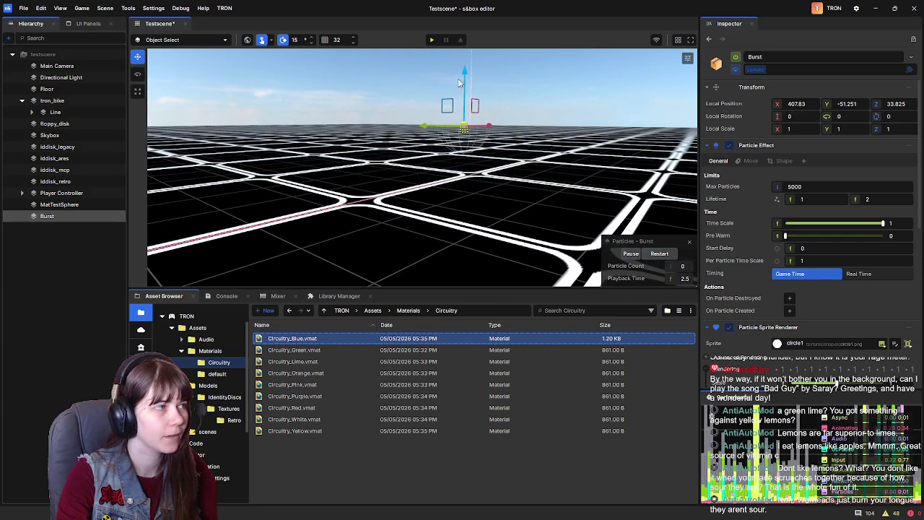
pyautogui.moveTo(445, 201); pyautogui.dragTo(447, 211)
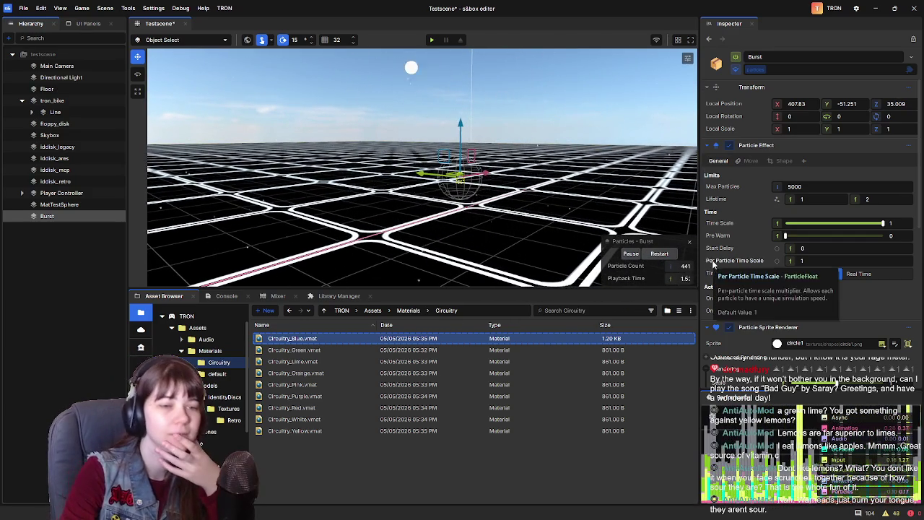
pyautogui.scroll(-4, 743, 309)
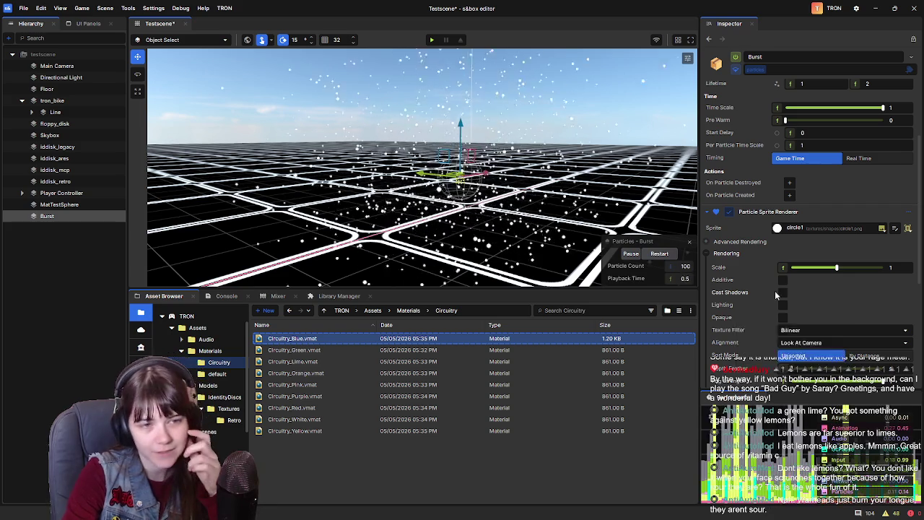
pyautogui.scroll(-2, 751, 295)
pyautogui.scroll(6, 751, 294)
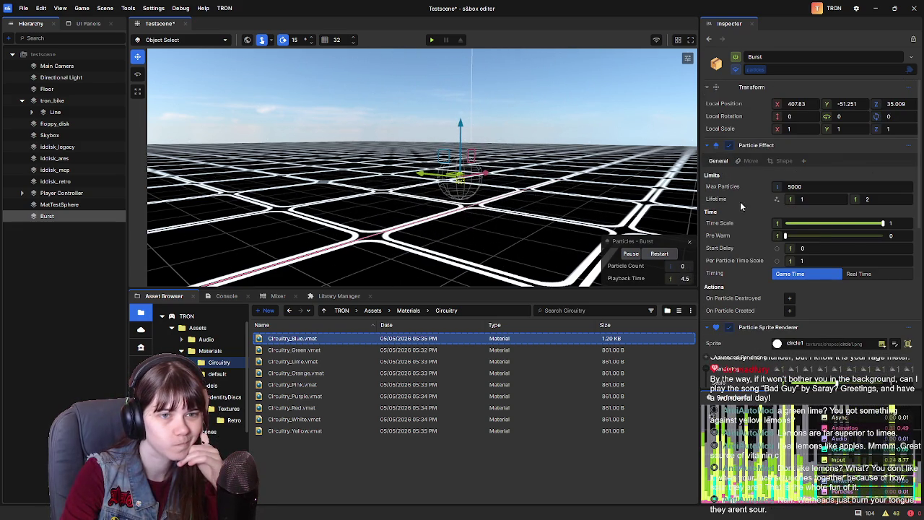
pyautogui.scroll(-10, 750, 317)
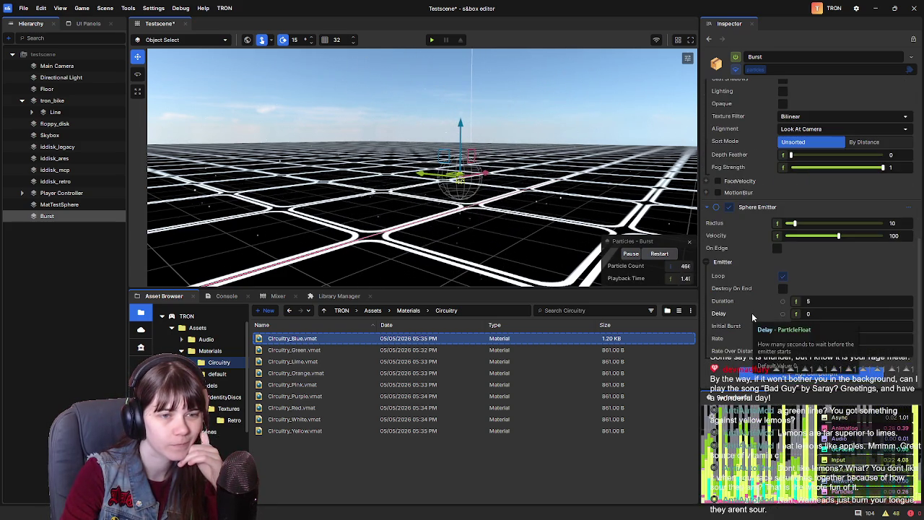
pyautogui.scroll(1, 752, 318)
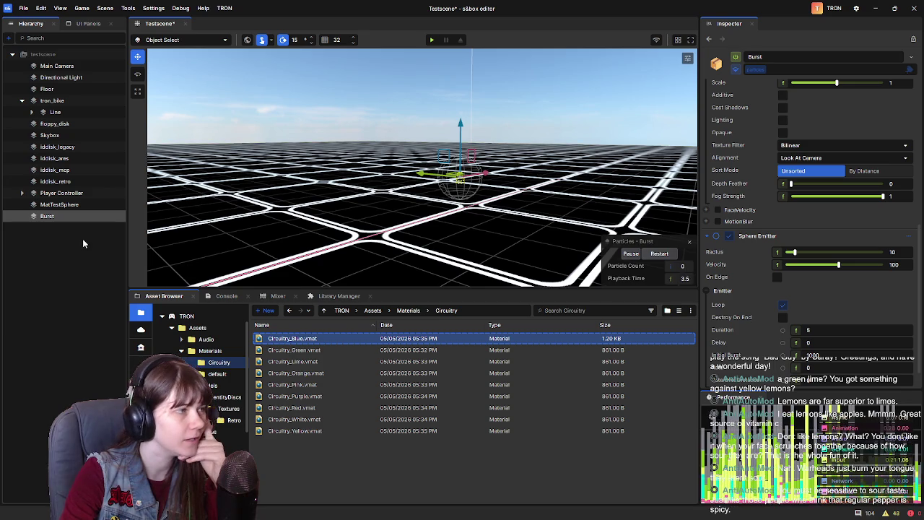
pyautogui.press('Delete')
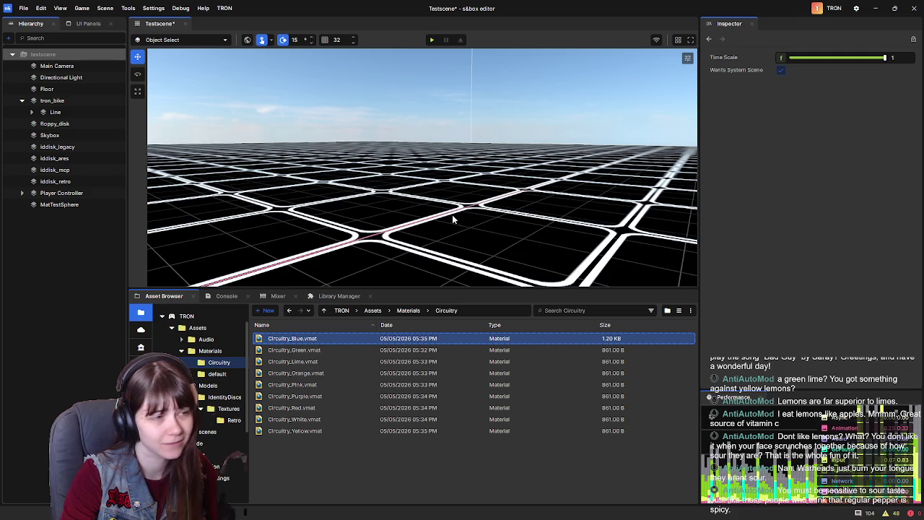
# - Move the viewport toward the rings, crate and cyan MatTestSphere, selecting then deselecting the sphere
pyautogui.moveTo(454, 219)
pyautogui.mouseDown()
pyautogui.moveTo(535, 206)
pyautogui.moveTo(377, 209)
pyautogui.moveTo(379, 196)
pyautogui.moveTo(546, 203)
pyautogui.moveTo(423, 186)
pyautogui.mouseUp()
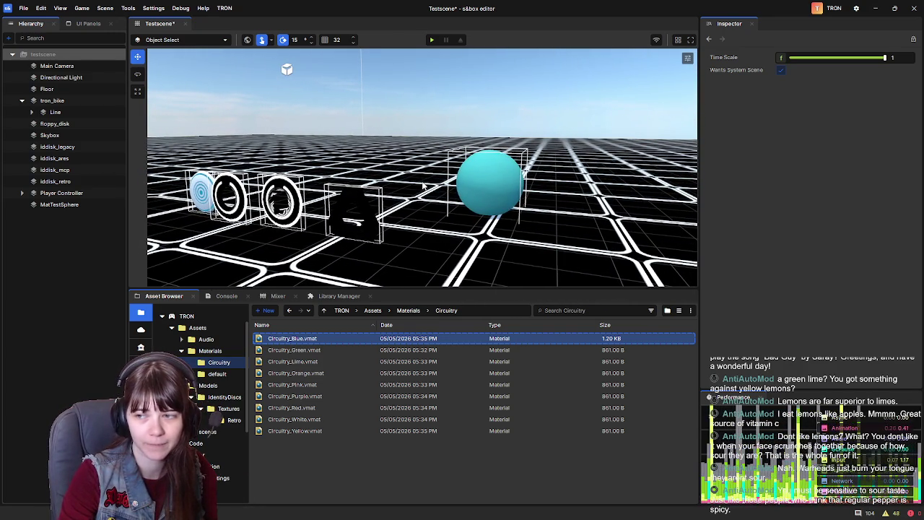
pyautogui.moveTo(419, 187); pyautogui.dragTo(406, 193)
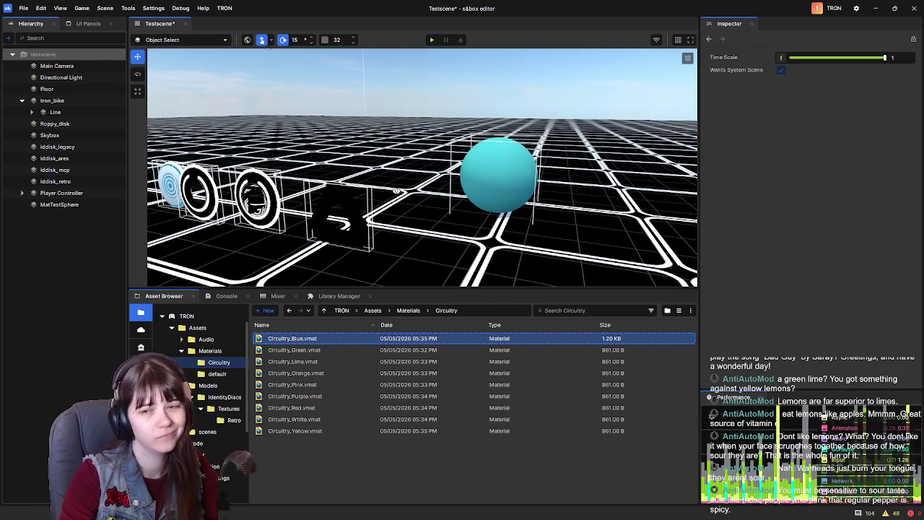
pyautogui.moveTo(396, 191); pyautogui.dragTo(397, 195)
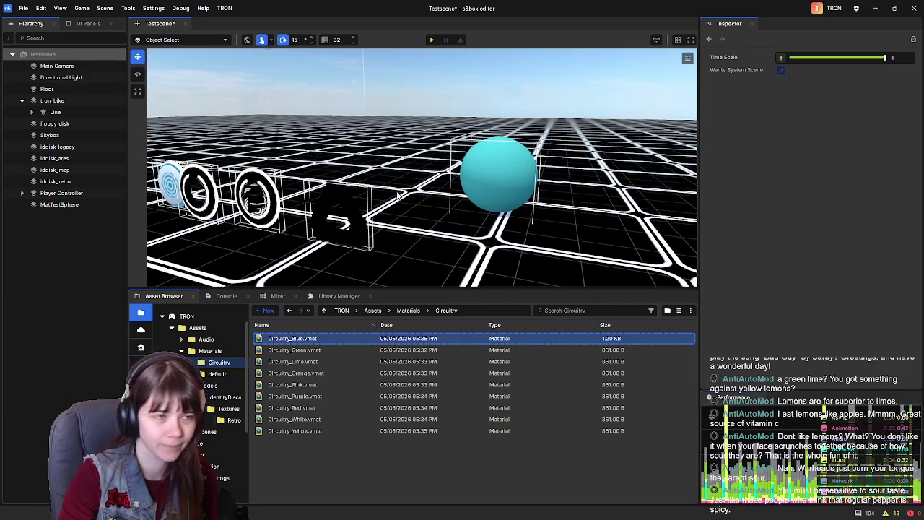
pyautogui.rightClick(396, 193)
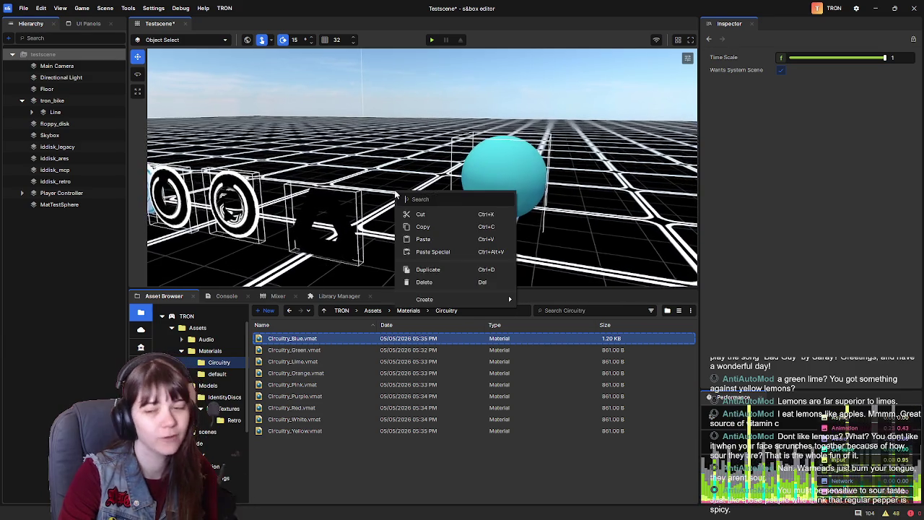
pyautogui.click(402, 165)
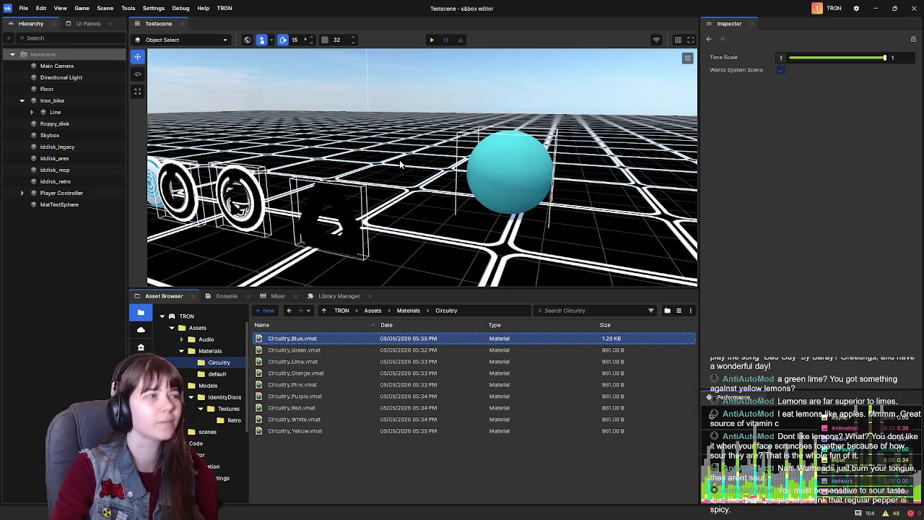
pyautogui.click(512, 185)
pyautogui.moveTo(454, 191)
pyautogui.mouseDown()
pyautogui.moveTo(411, 181)
pyautogui.moveTo(431, 181)
pyautogui.mouseUp()
pyautogui.click(116, 242)
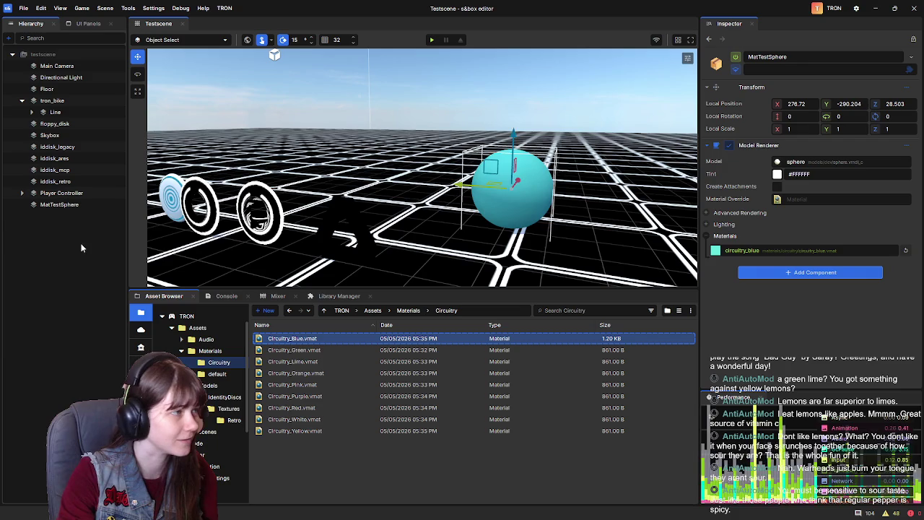
pyautogui.click(50, 135)
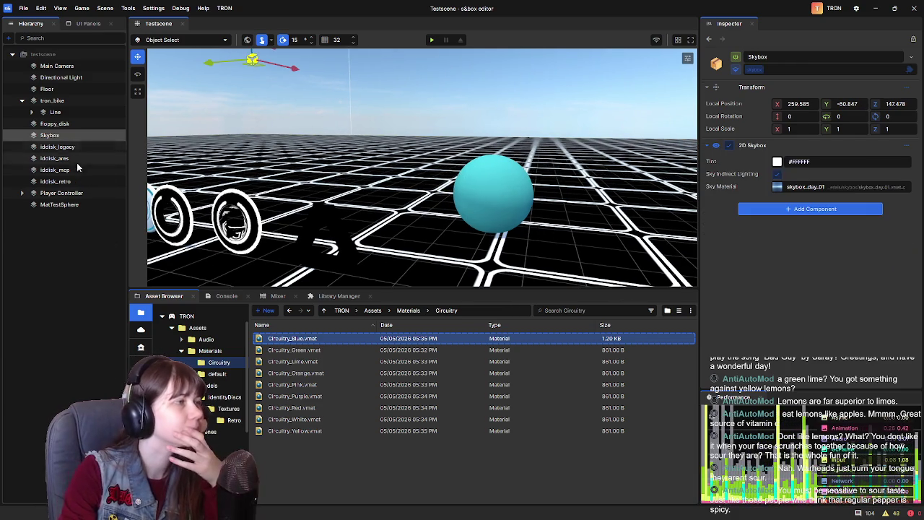
pyautogui.press('f')
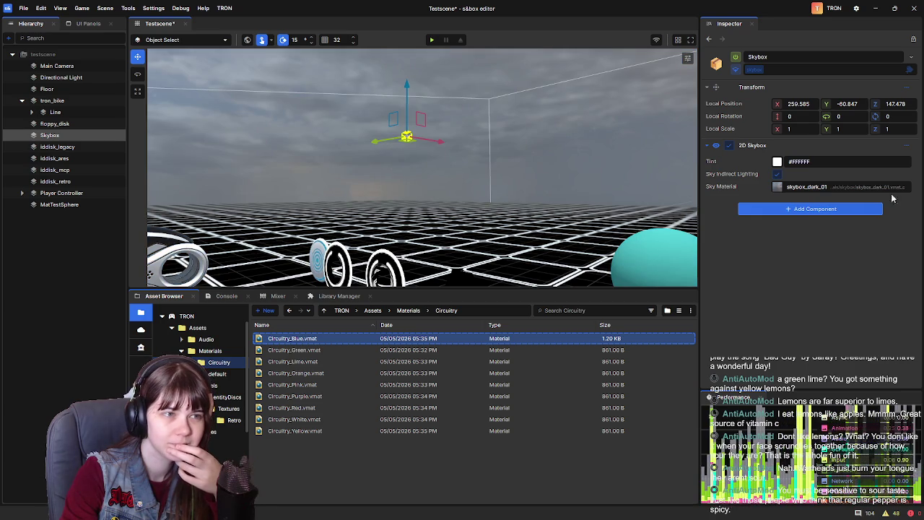
pyautogui.press('s')
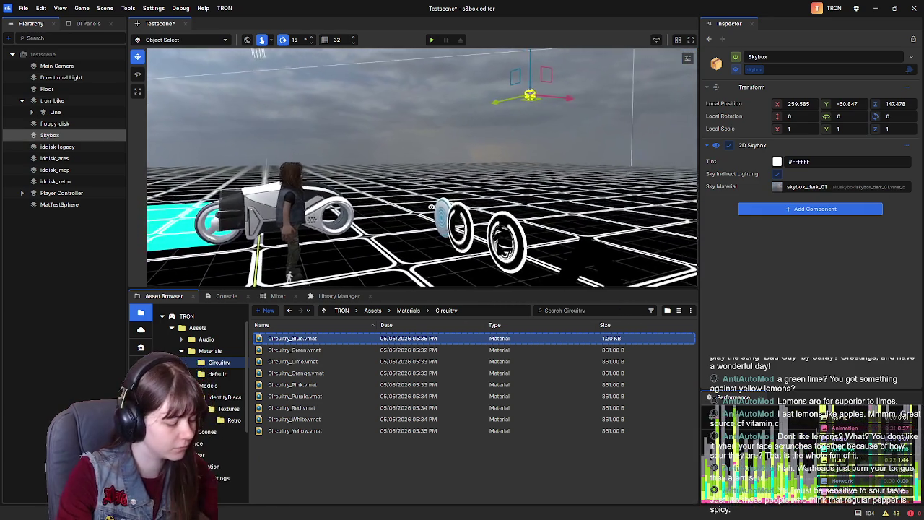
pyautogui.press('w')
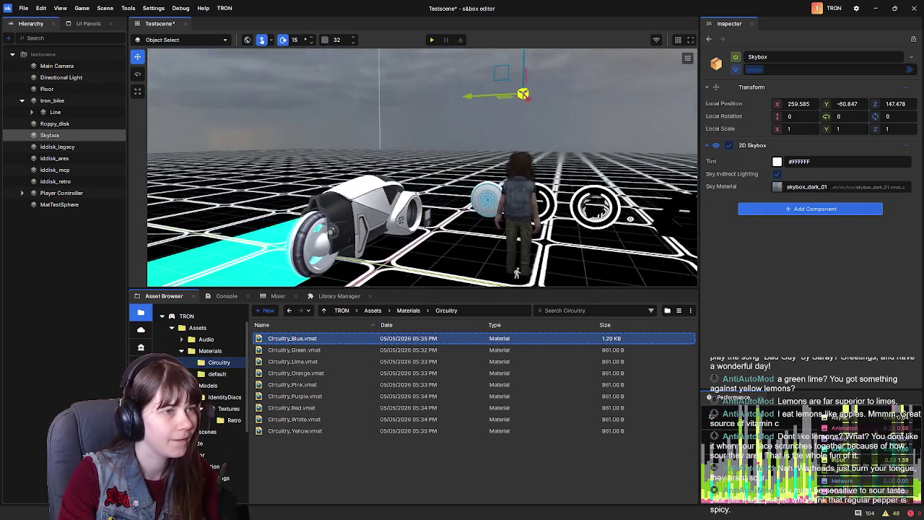
pyautogui.press('w')
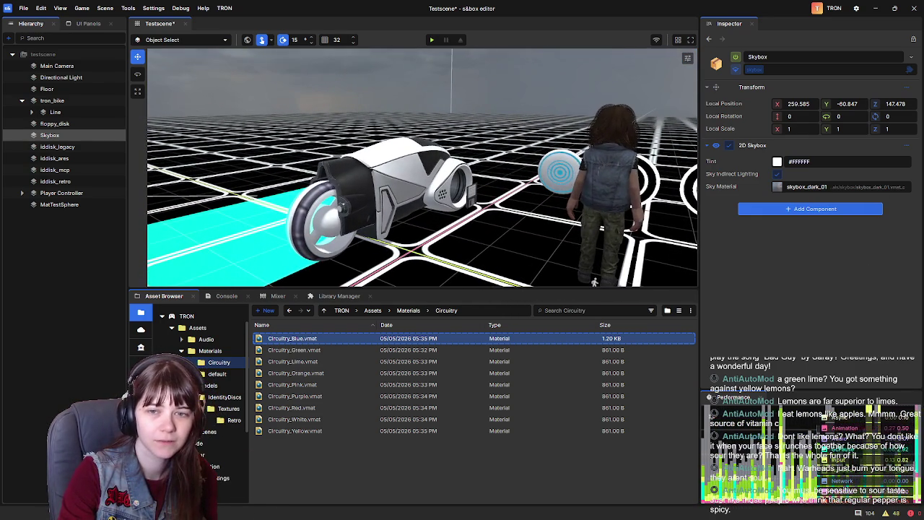
pyautogui.press('s')
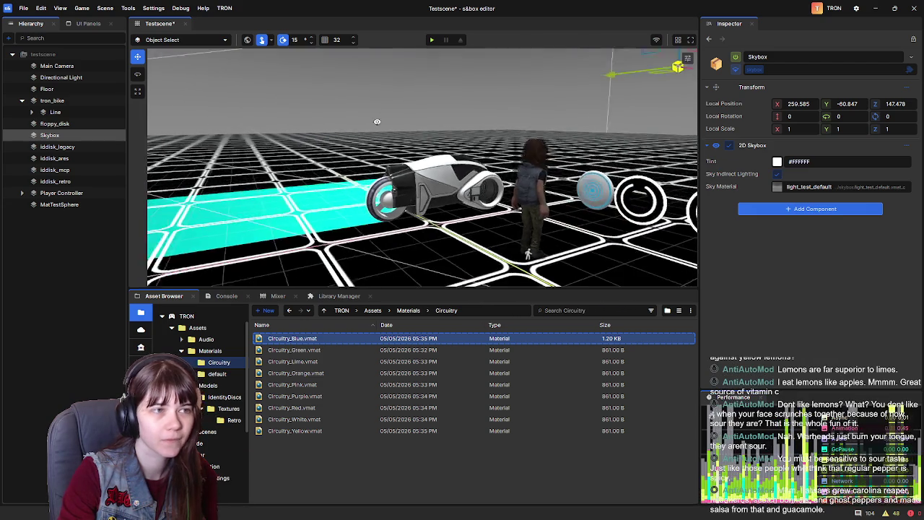
pyautogui.press('w')
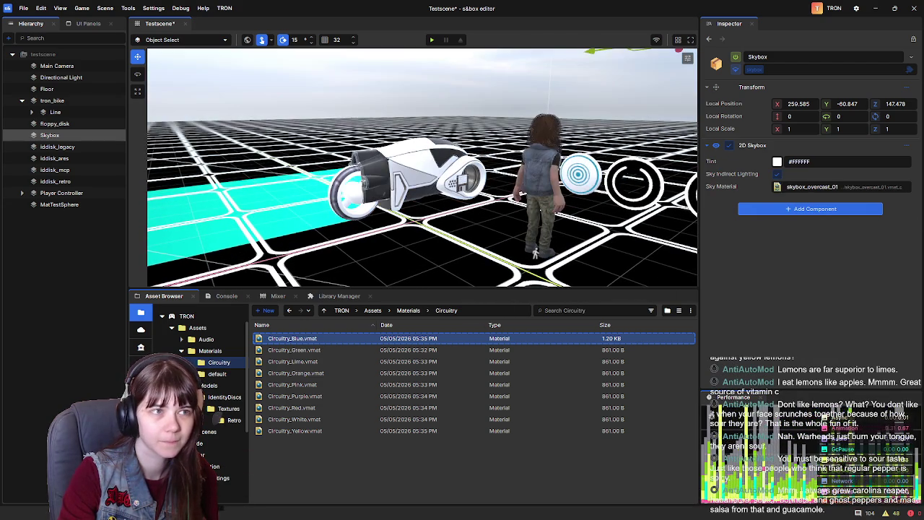
pyautogui.moveTo(483, 195); pyautogui.dragTo(501, 174)
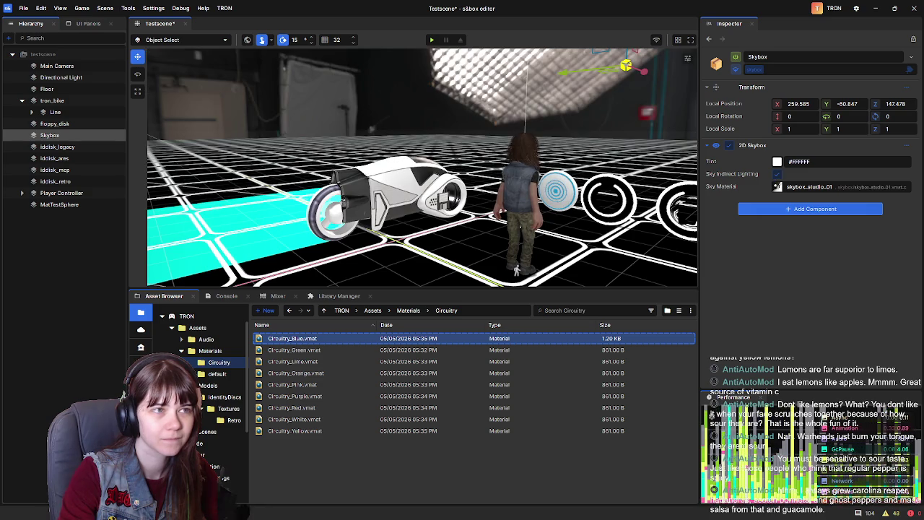
pyautogui.moveTo(489, 182)
pyautogui.mouseDown()
pyautogui.moveTo(491, 169)
pyautogui.moveTo(489, 186)
pyautogui.mouseUp()
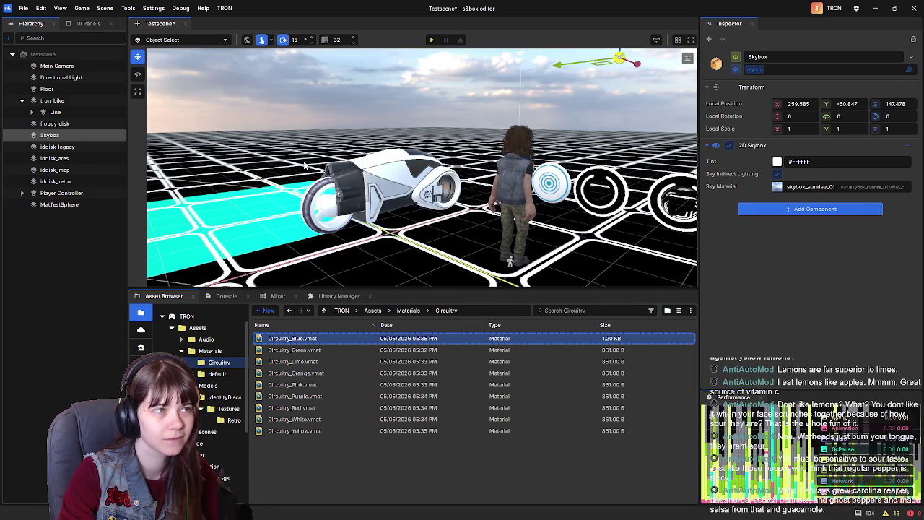
pyautogui.moveTo(303, 165)
pyautogui.mouseDown()
pyautogui.moveTo(246, 139)
pyautogui.moveTo(310, 165)
pyautogui.moveTo(662, 199)
pyautogui.mouseUp()
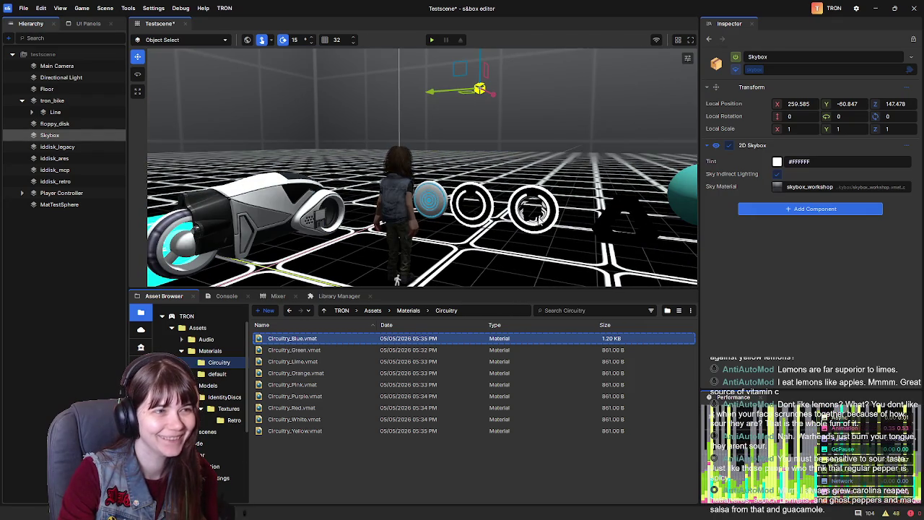
pyautogui.moveTo(471, 246); pyautogui.dragTo(482, 241)
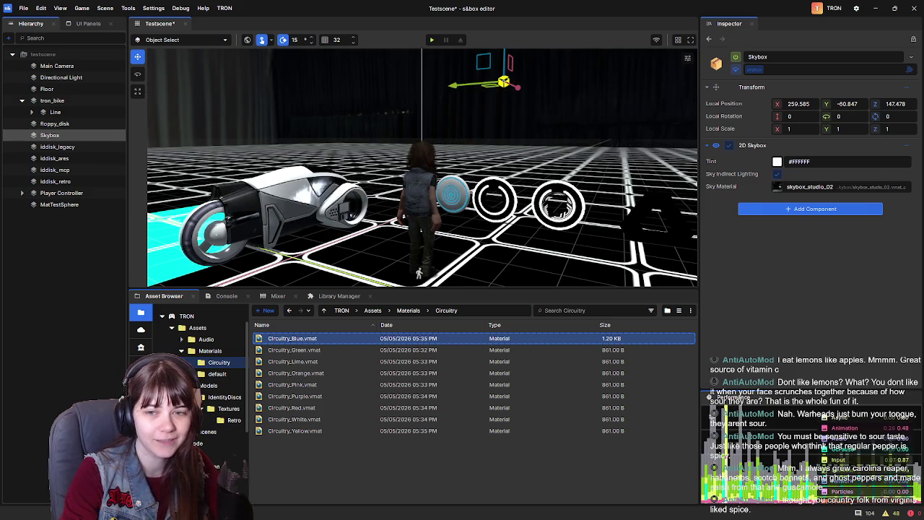
pyautogui.moveTo(535, 146); pyautogui.dragTo(417, 133)
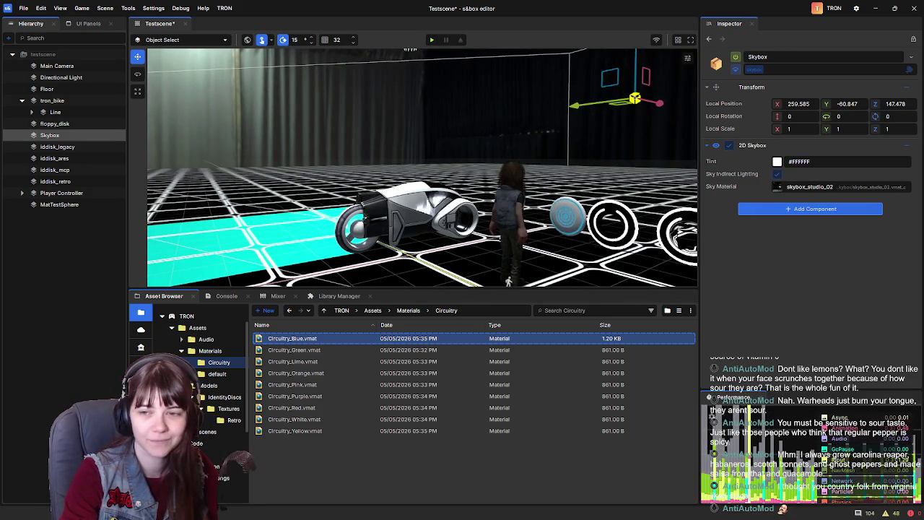
pyautogui.moveTo(537, 156)
pyautogui.mouseDown()
pyautogui.moveTo(366, 157)
pyautogui.moveTo(306, 175)
pyautogui.moveTo(460, 209)
pyautogui.moveTo(656, 197)
pyautogui.moveTo(505, 215)
pyautogui.moveTo(496, 176)
pyautogui.mouseUp()
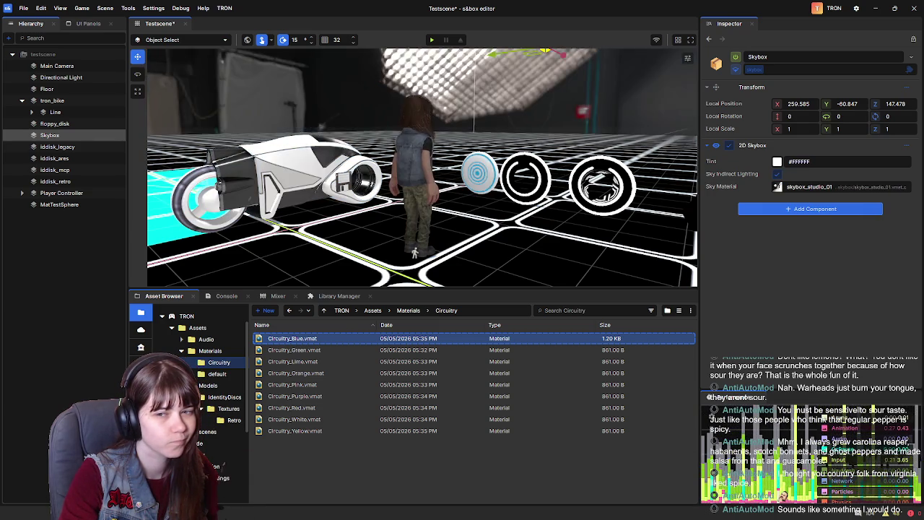
pyautogui.hotkey('ctrl', 'z')
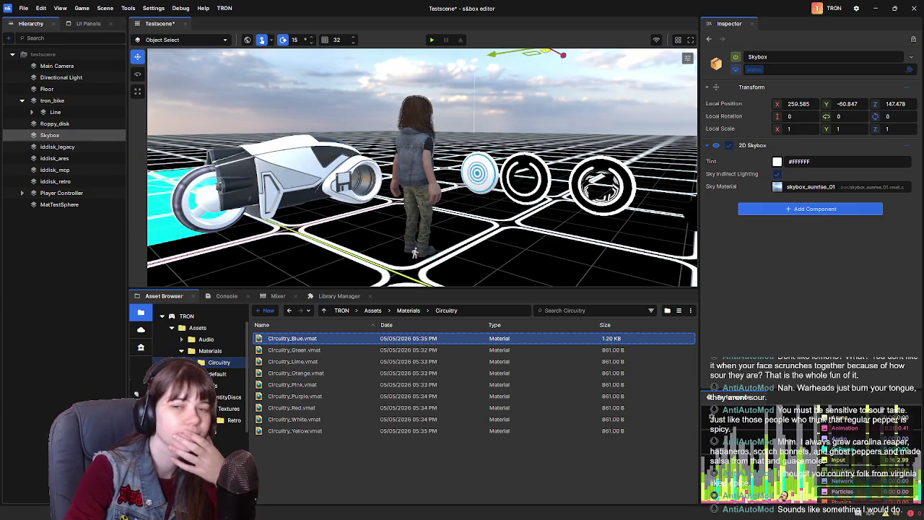
pyautogui.hotkey('ctrl', 'y')
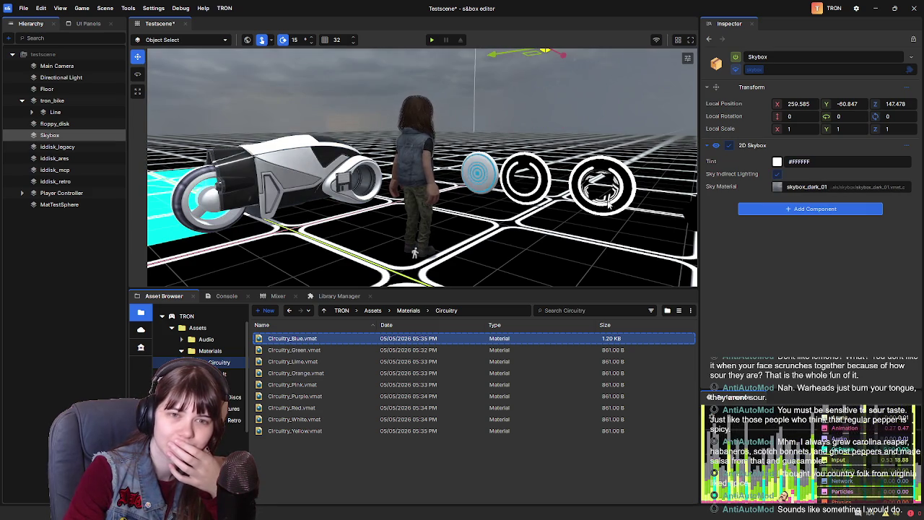
pyautogui.moveTo(608, 206)
pyautogui.mouseDown()
pyautogui.moveTo(677, 121)
pyautogui.moveTo(661, 195)
pyautogui.moveTo(675, 201)
pyautogui.moveTo(409, 224)
pyautogui.moveTo(429, 225)
pyautogui.mouseUp()
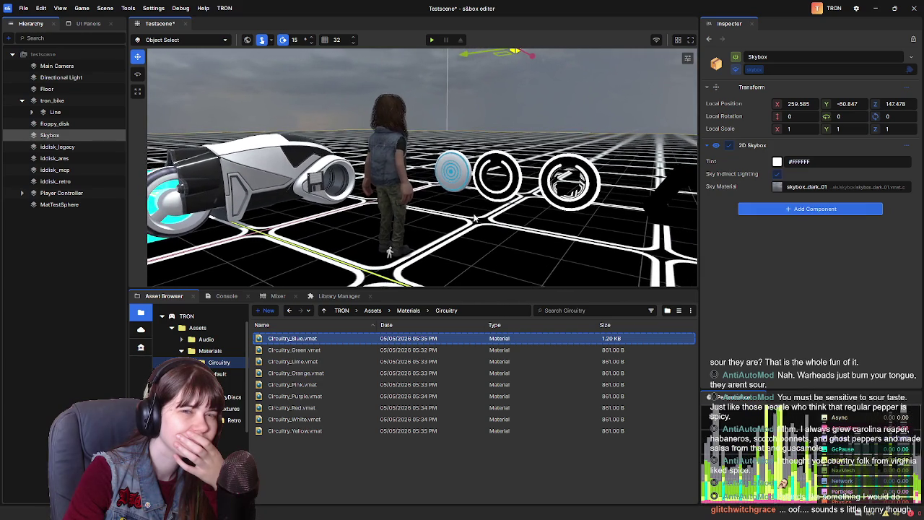
# - In the Materials folder, choose New > Rendering > Material from the empty area's context menu
pyautogui.click(408, 312)
pyautogui.rightClick(315, 409)
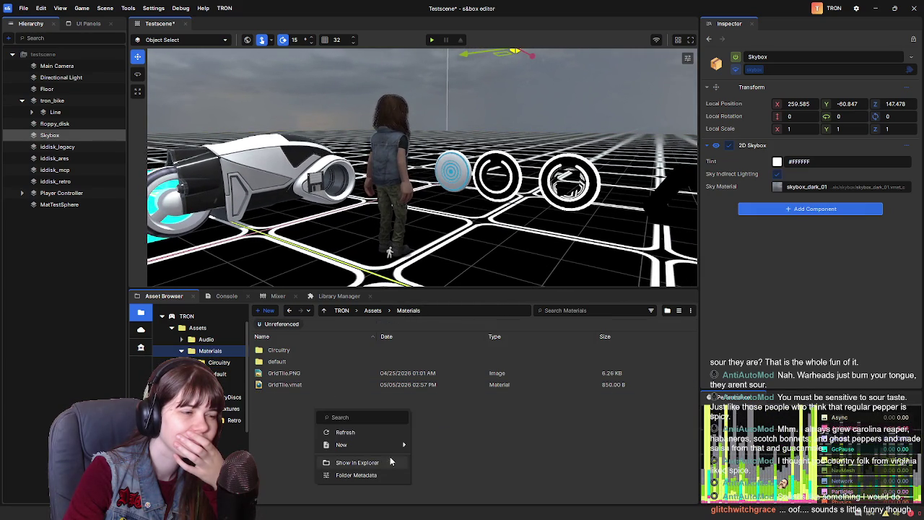
pyautogui.moveTo(395, 448)
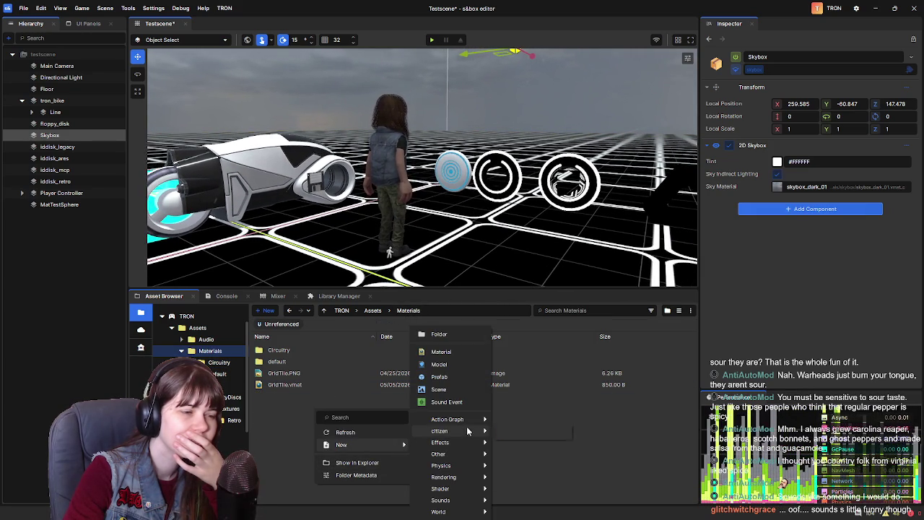
pyautogui.moveTo(455, 500)
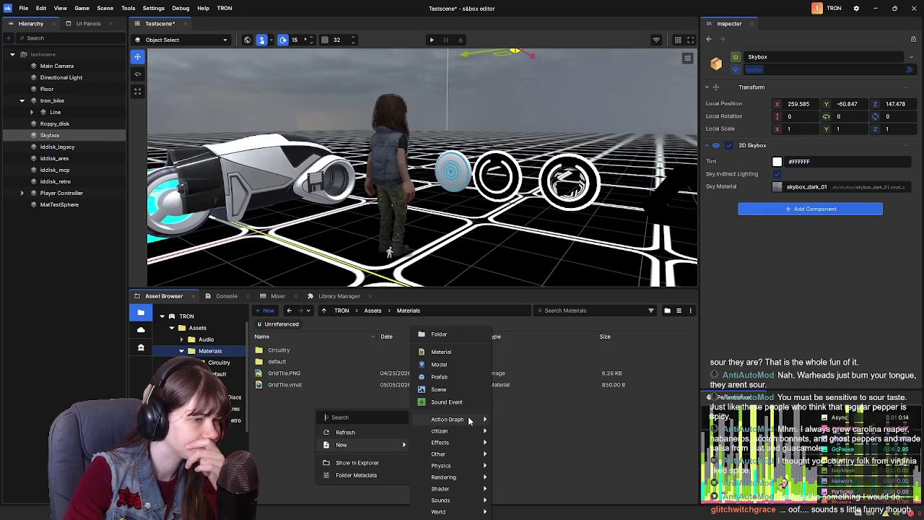
pyautogui.moveTo(464, 431)
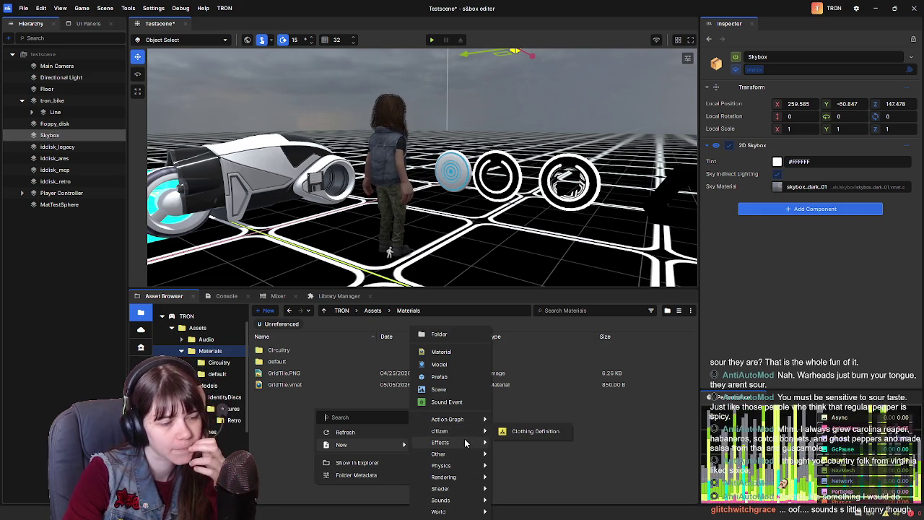
pyautogui.moveTo(457, 457)
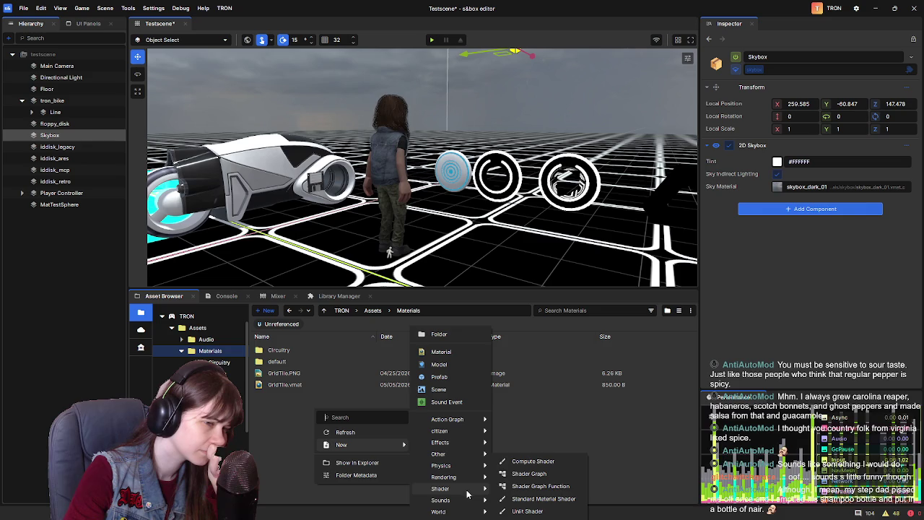
pyautogui.moveTo(469, 515)
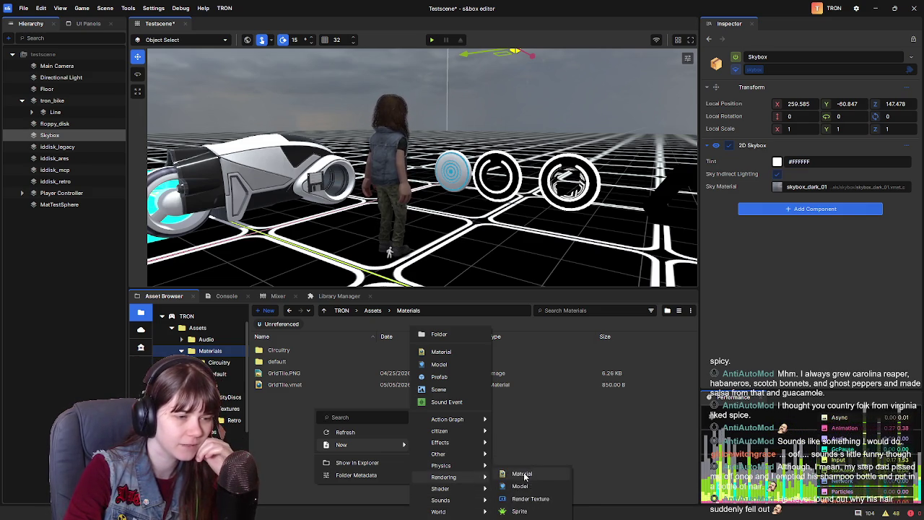
pyautogui.click(538, 473)
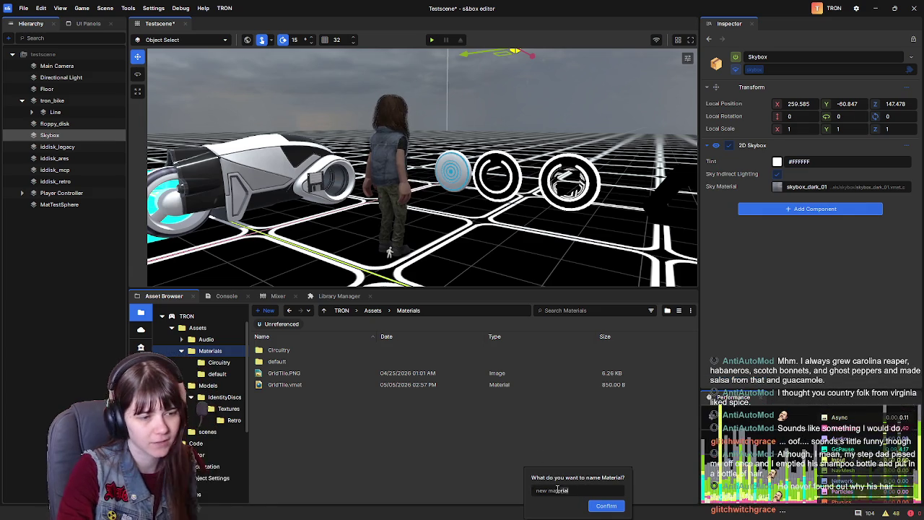
# - Name the material GridSkybox, assign it as the Skybox's Sky Material, and briefly open it in the Material Editor
pyautogui.write('TRO')
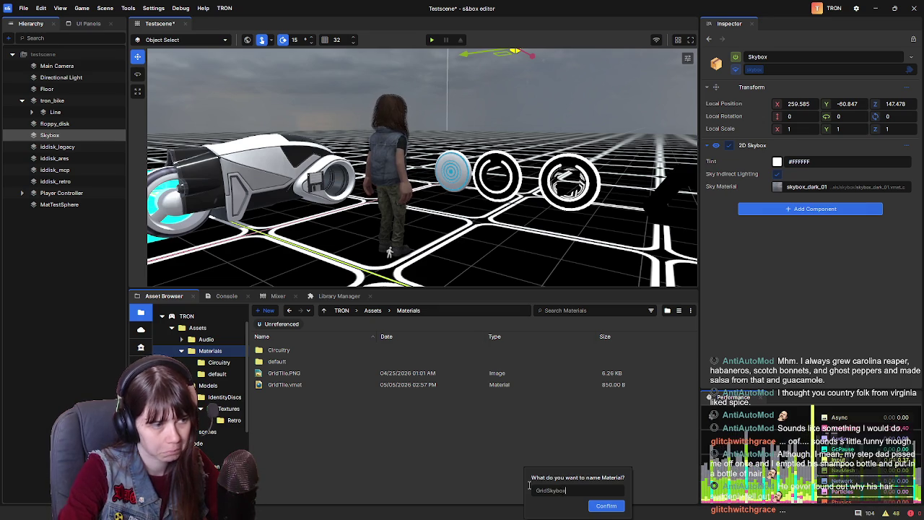
pyautogui.click(606, 505)
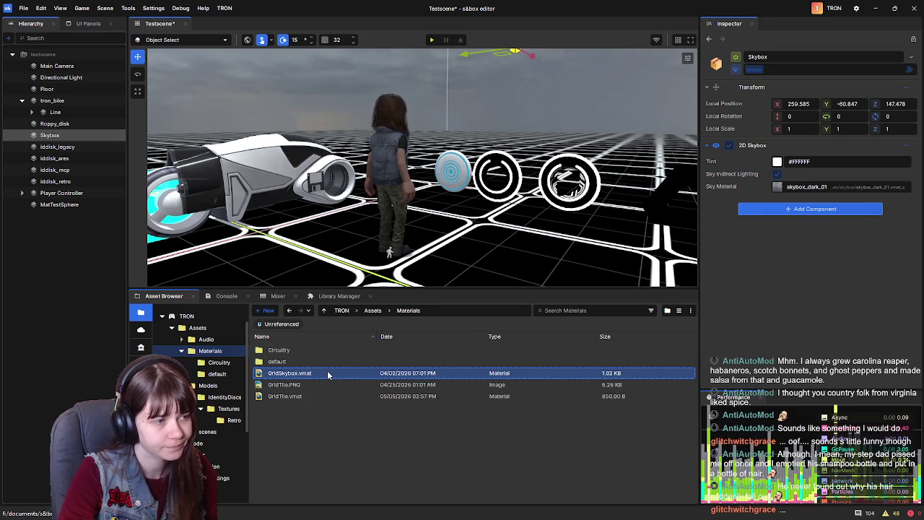
pyautogui.moveTo(551, 327); pyautogui.dragTo(838, 186)
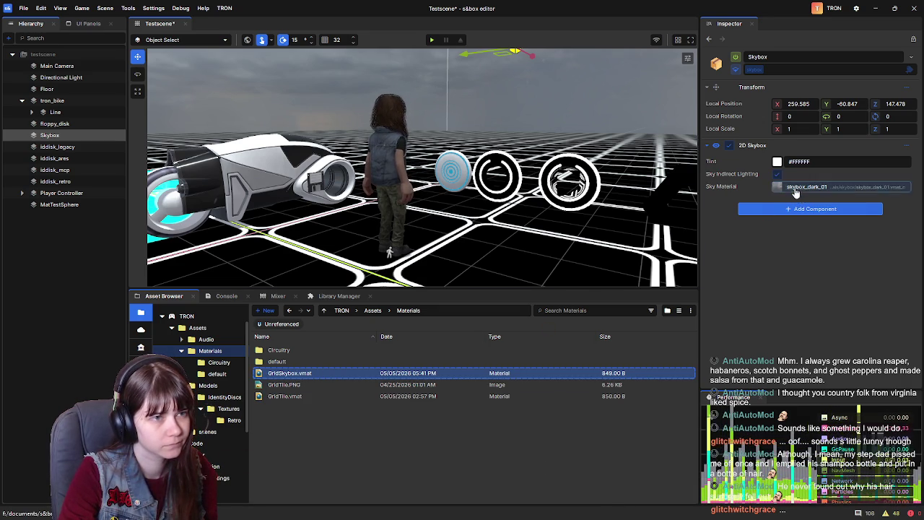
pyautogui.moveTo(531, 190); pyautogui.dragTo(547, 214)
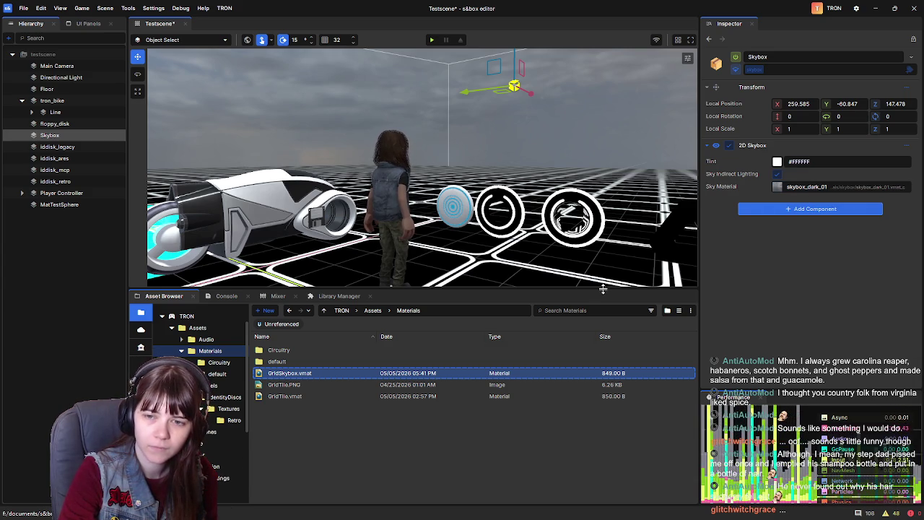
pyautogui.doubleClick(317, 374)
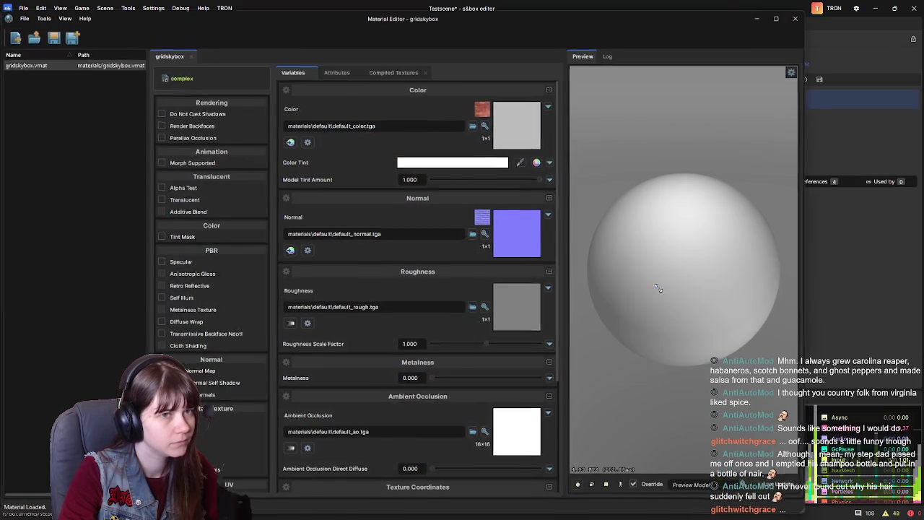
pyautogui.click(798, 20)
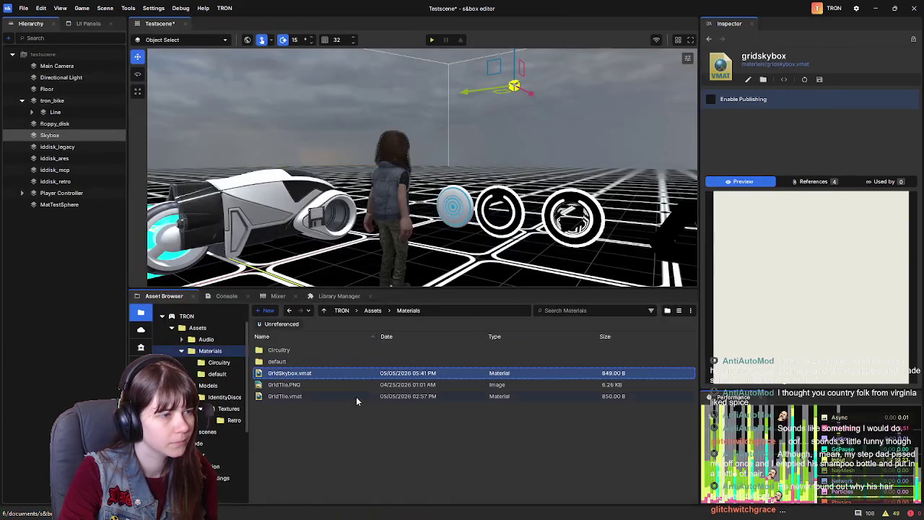
# - Delete the GridSkybox material file and select MatTestSphere
pyautogui.click(339, 385)
pyautogui.click(339, 373)
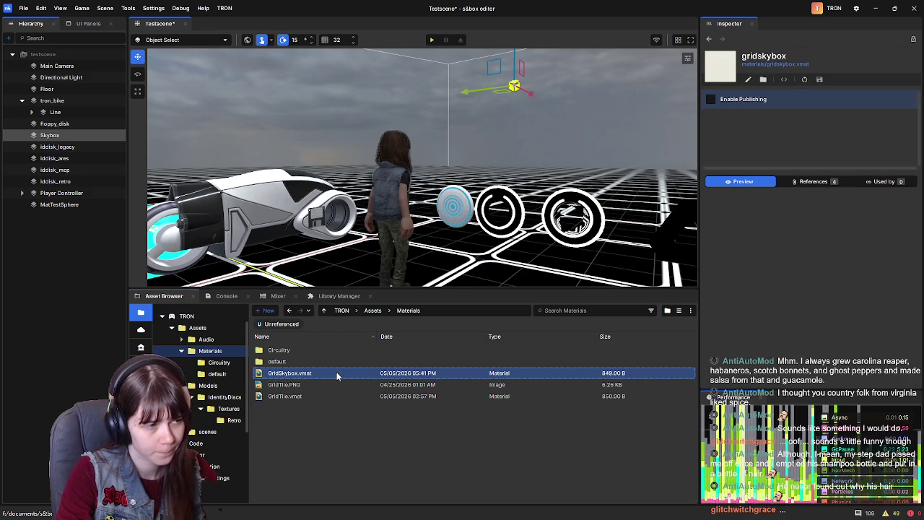
pyautogui.press('Delete')
pyautogui.click(524, 288)
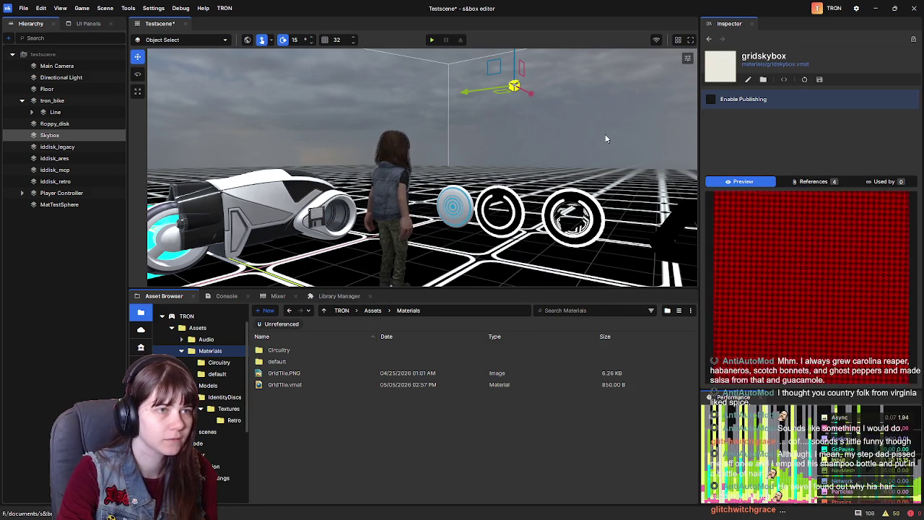
pyautogui.click(62, 205)
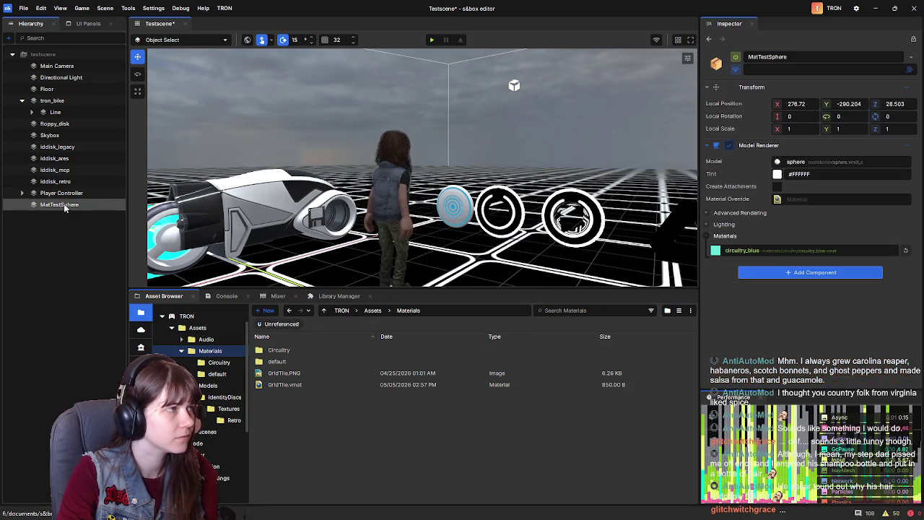
# - Select the Skybox object and browse to the engine's core/materials/skybox folder
pyautogui.click(68, 135)
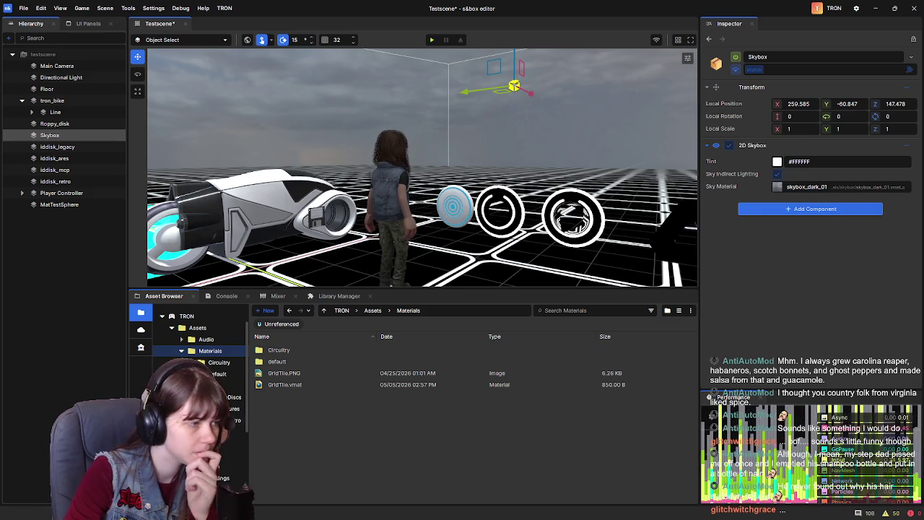
pyautogui.scroll(-5, 234, 424)
pyautogui.scroll(-3, 210, 376)
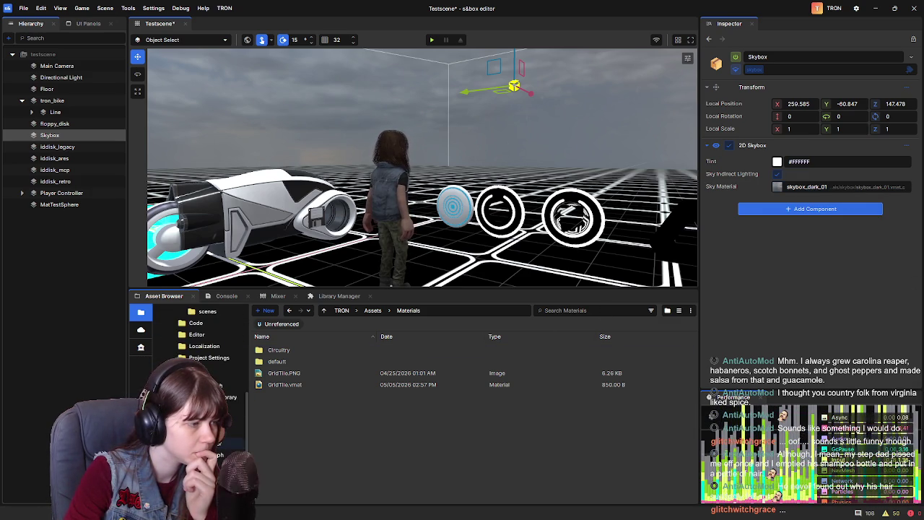
pyautogui.click(227, 397)
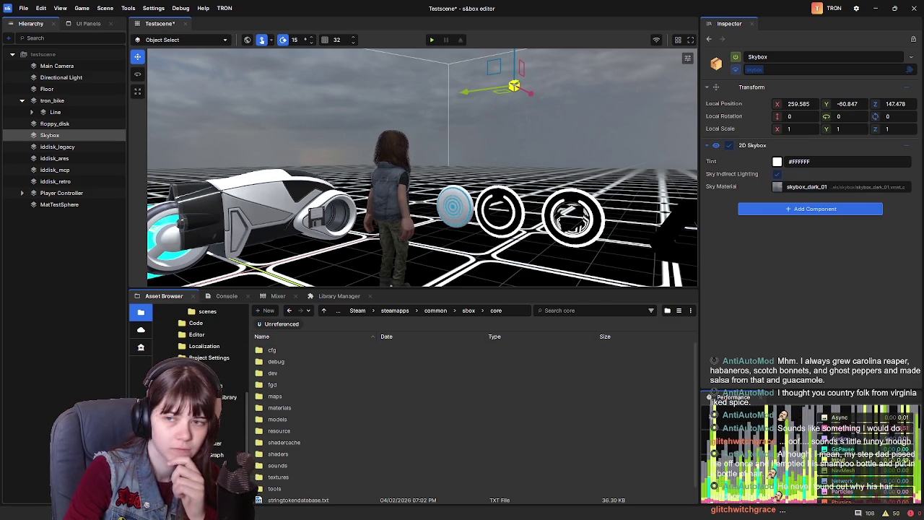
pyautogui.doubleClick(303, 407)
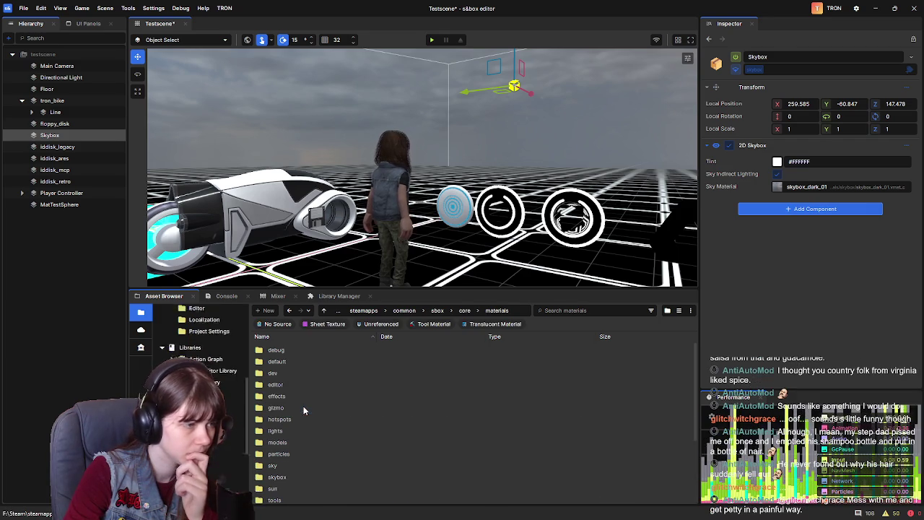
pyautogui.doubleClick(308, 408)
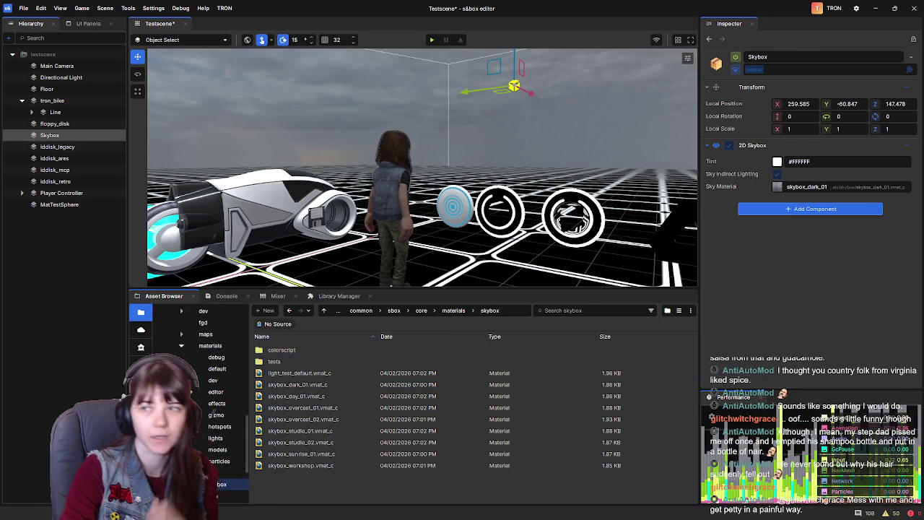
# - Duplicate skybox_dark_01 with Ctrl+D, creating skybox_dark_01 - 2
pyautogui.click(327, 386)
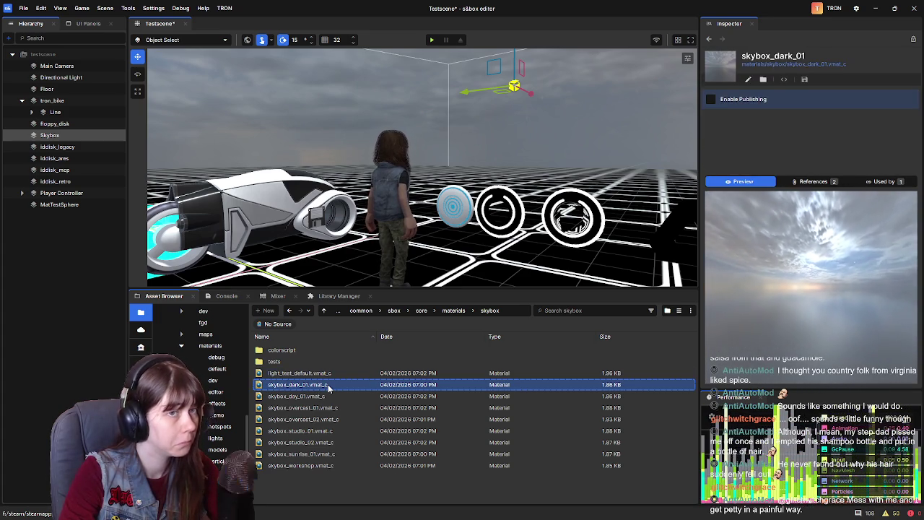
pyautogui.hotkey('ctrl', 'd')
pyautogui.click(328, 386)
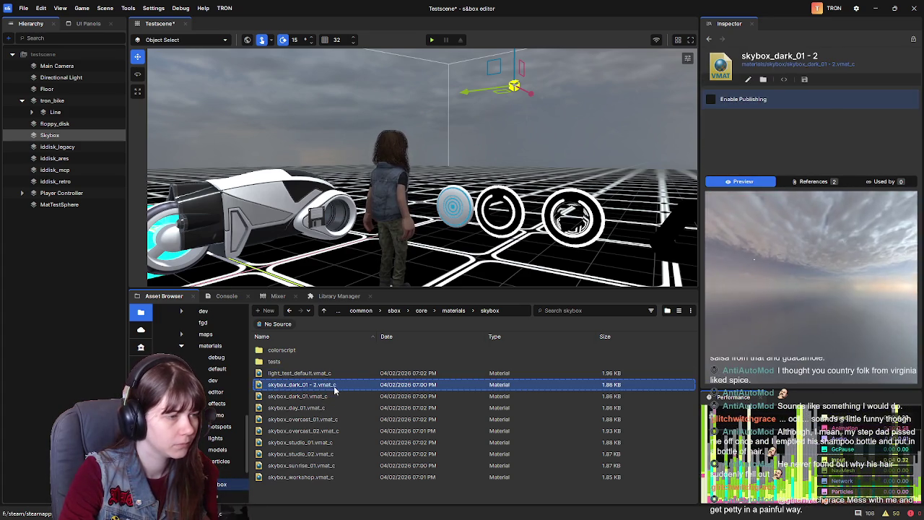
pyautogui.scroll(5, 215, 414)
pyautogui.scroll(5, 211, 393)
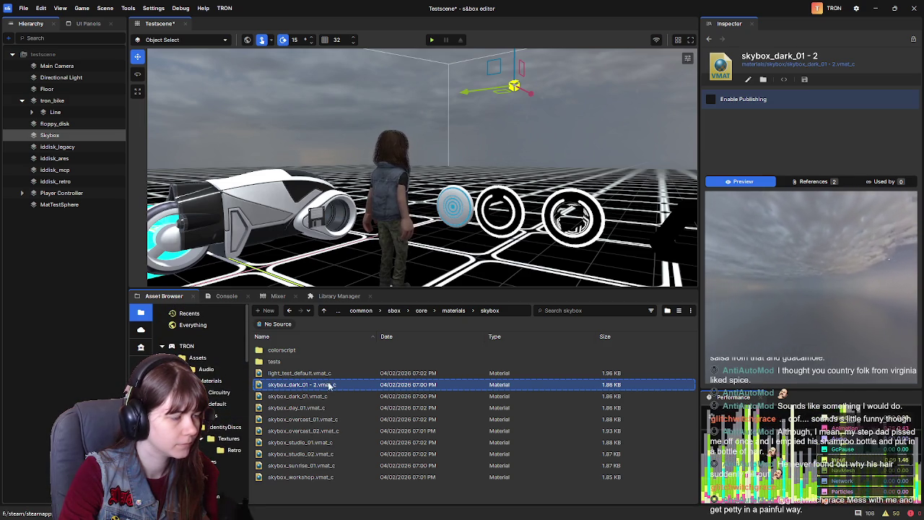
# - Move skybox_dark_01 - 2 into the project Materials folder, rename it GridSkybox, and dismiss the file-not-found error
pyautogui.moveTo(320, 384); pyautogui.dragTo(209, 382)
pyautogui.click(209, 381)
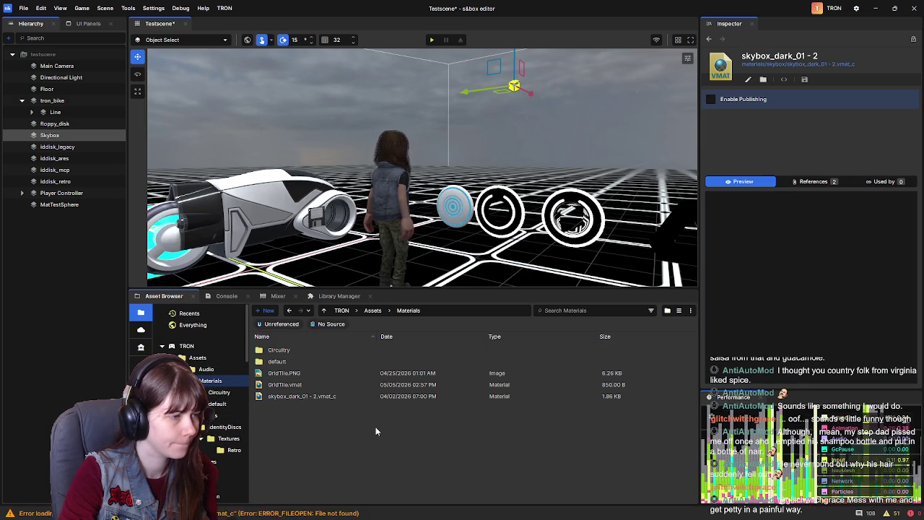
pyautogui.click(305, 396)
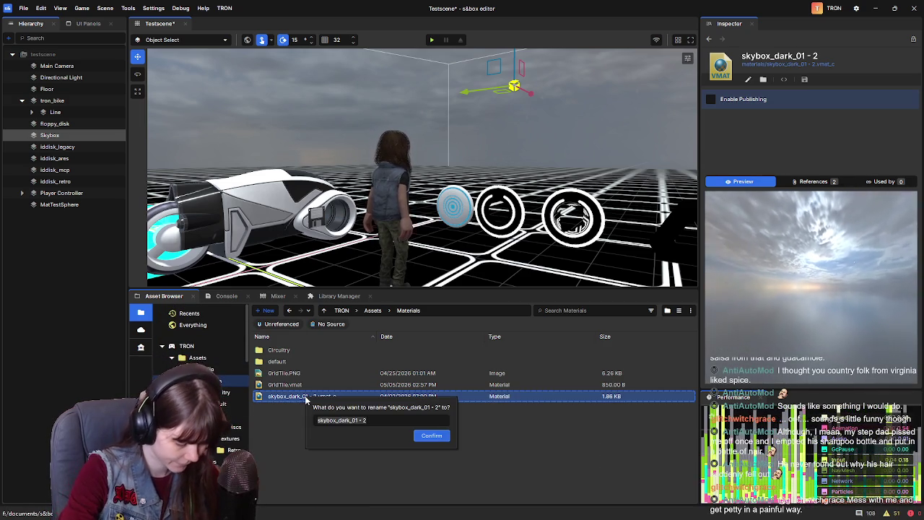
pyautogui.write('GridSkybox')
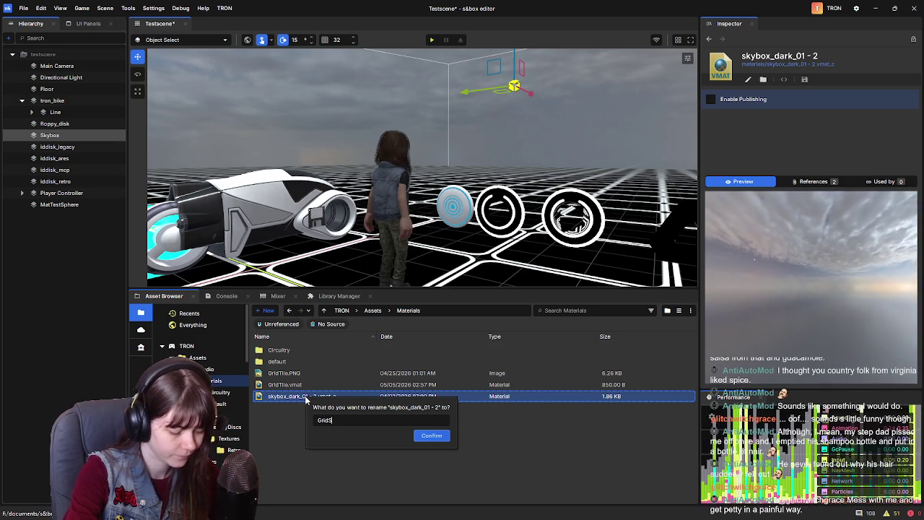
pyautogui.press('Return')
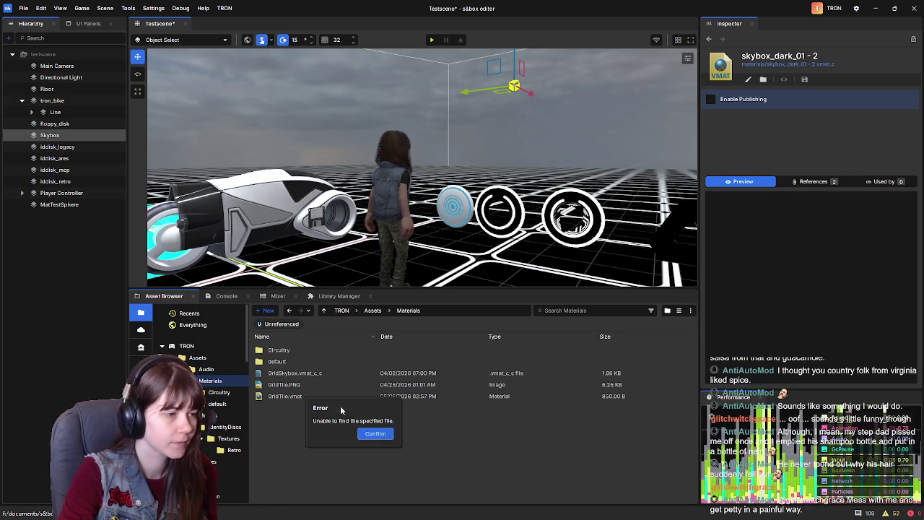
pyautogui.click(376, 436)
pyautogui.click(311, 397)
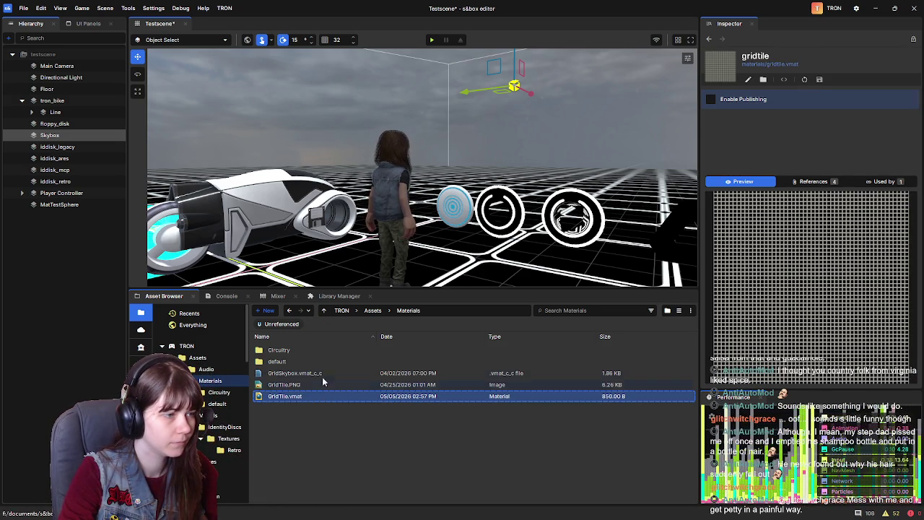
pyautogui.click(332, 373)
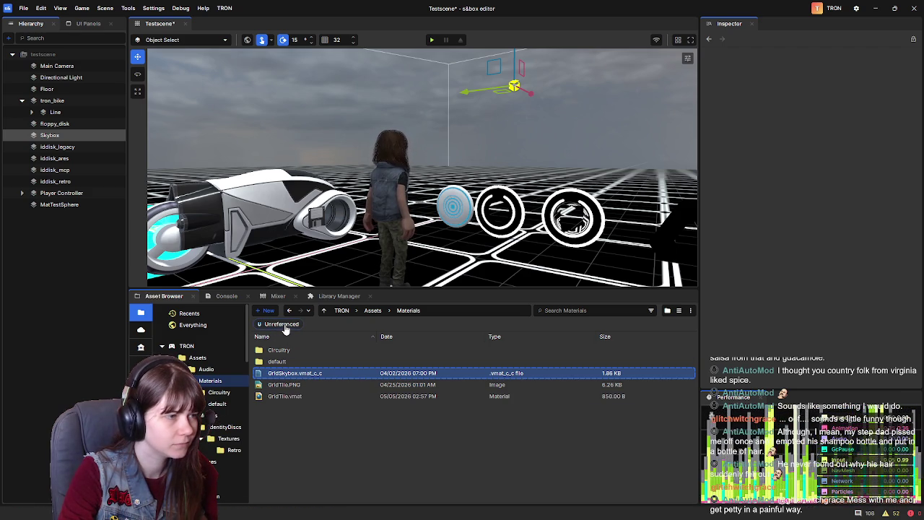
# - Correct GridSkybox's file extension to .vmat through Show in Explorer after Windows' app picker appears
pyautogui.doubleClick(315, 374)
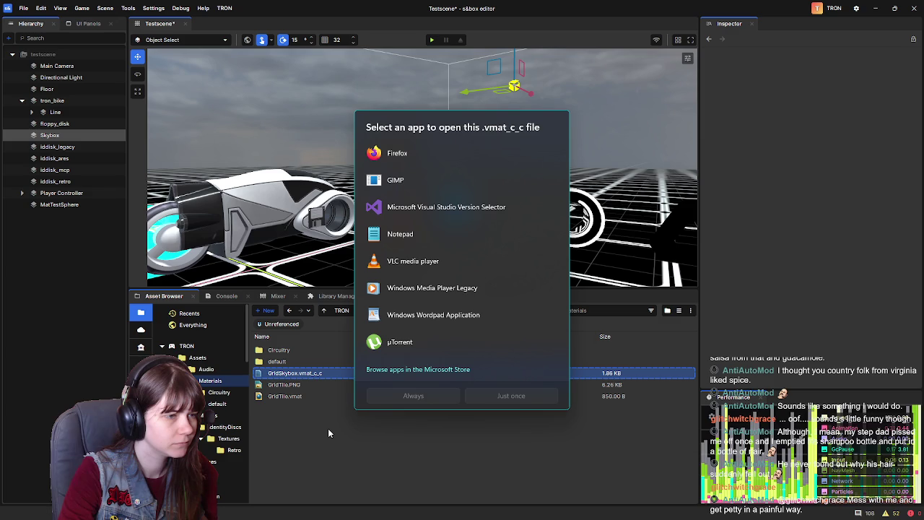
pyautogui.press('Escape')
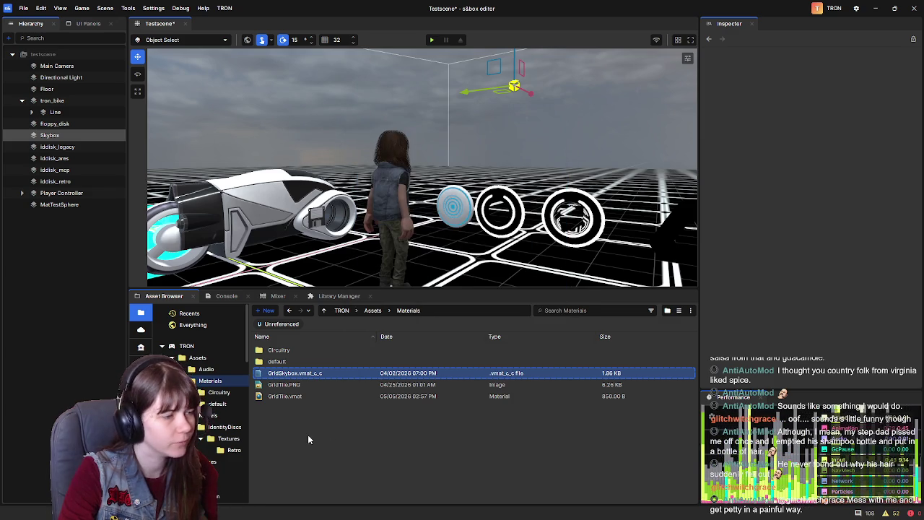
pyautogui.doubleClick(353, 373)
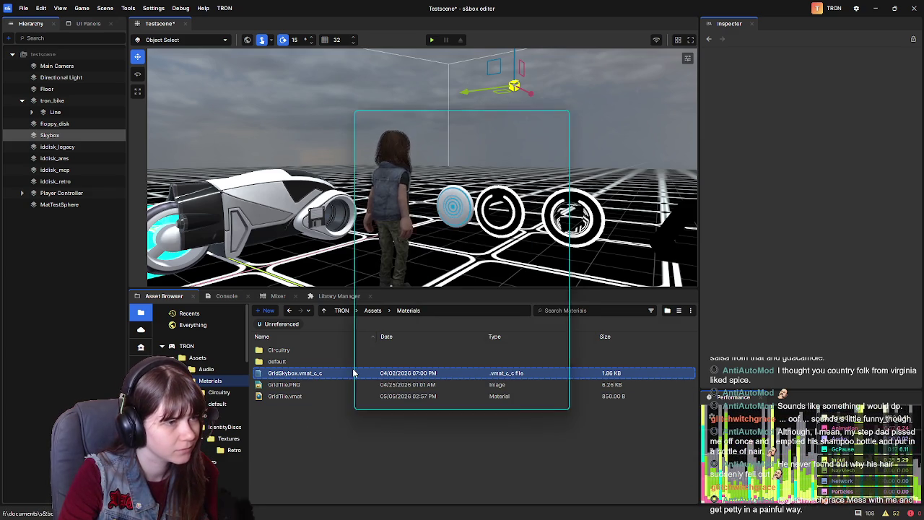
pyautogui.press('Escape')
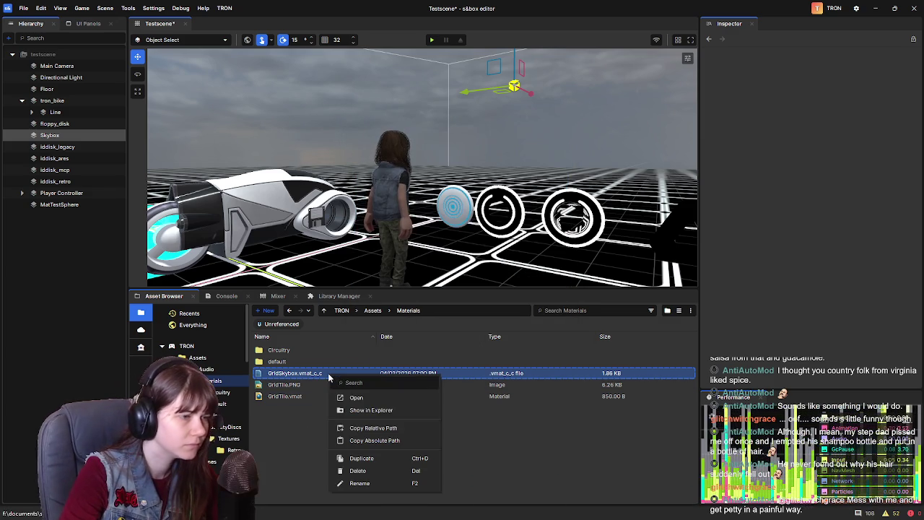
pyautogui.click(357, 411)
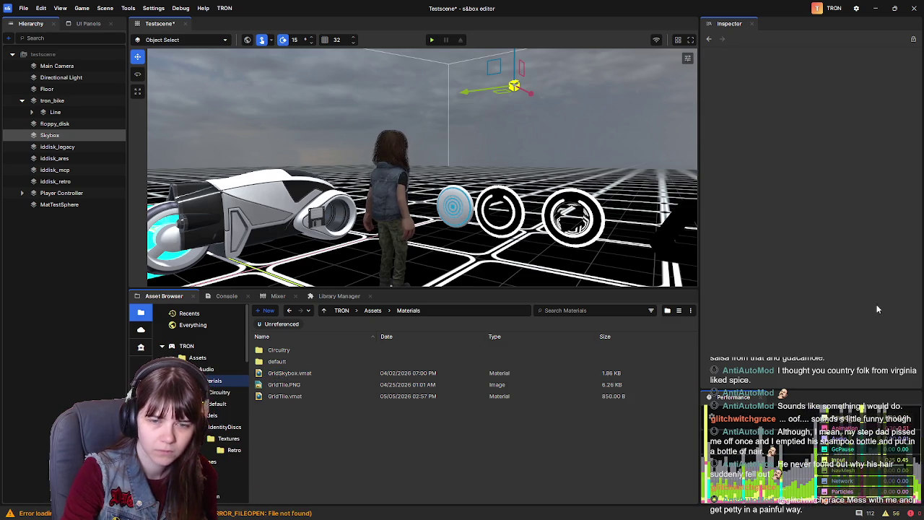
pyautogui.click(318, 378)
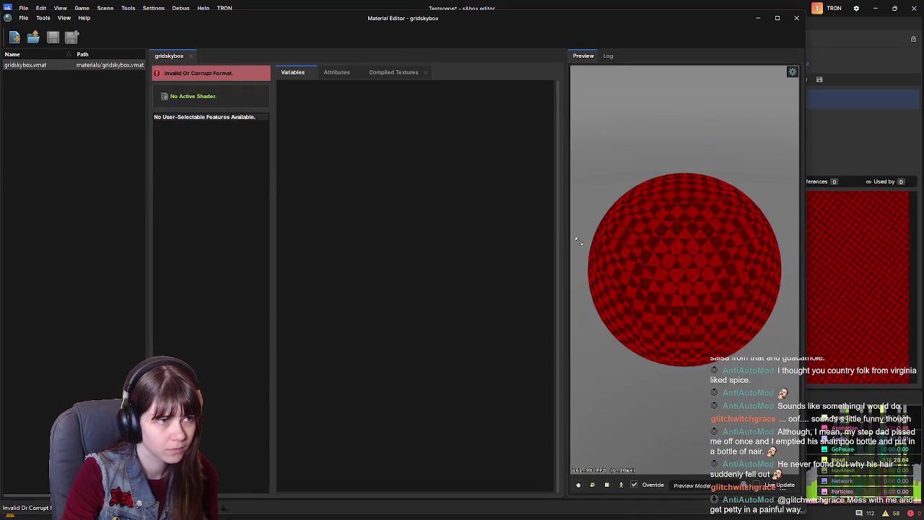
# - Close GridSkybox's editor and open the core skybox_dark_01 material to inspect its sky shader settings
pyautogui.click(797, 18)
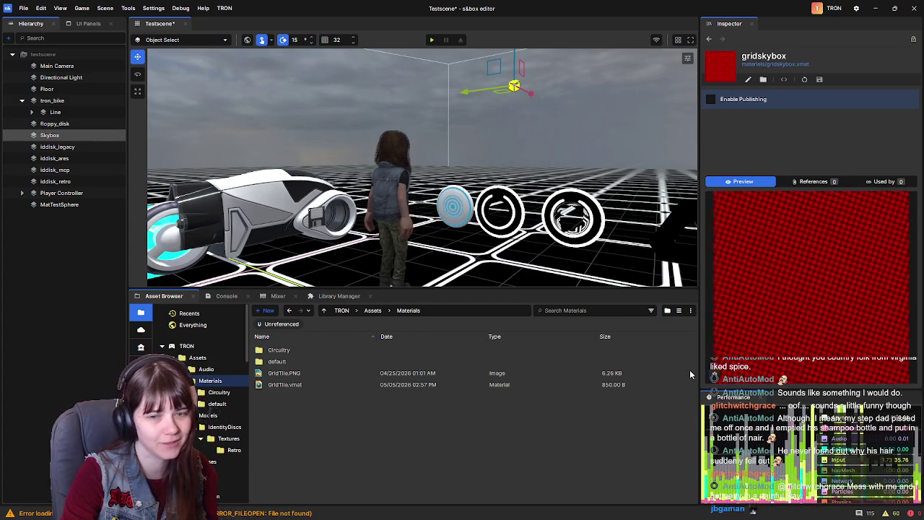
pyautogui.scroll(-10, 210, 376)
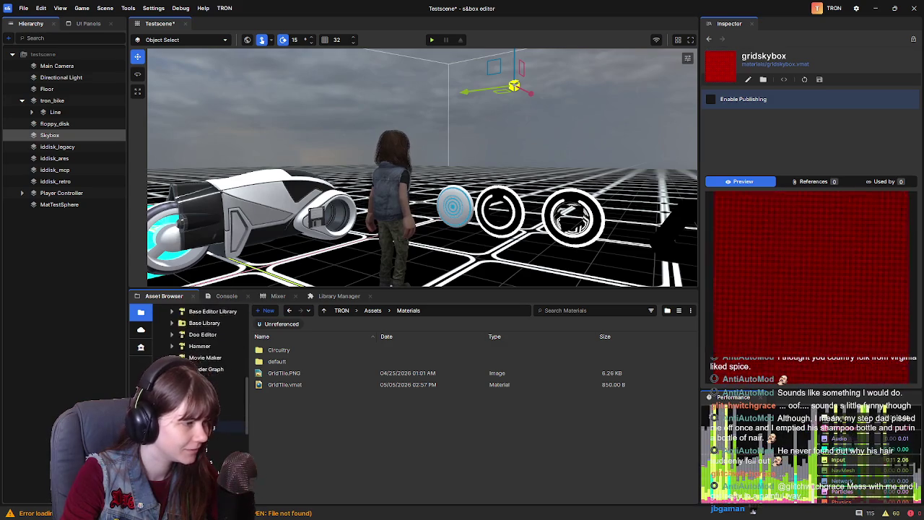
pyautogui.scroll(2, 216, 382)
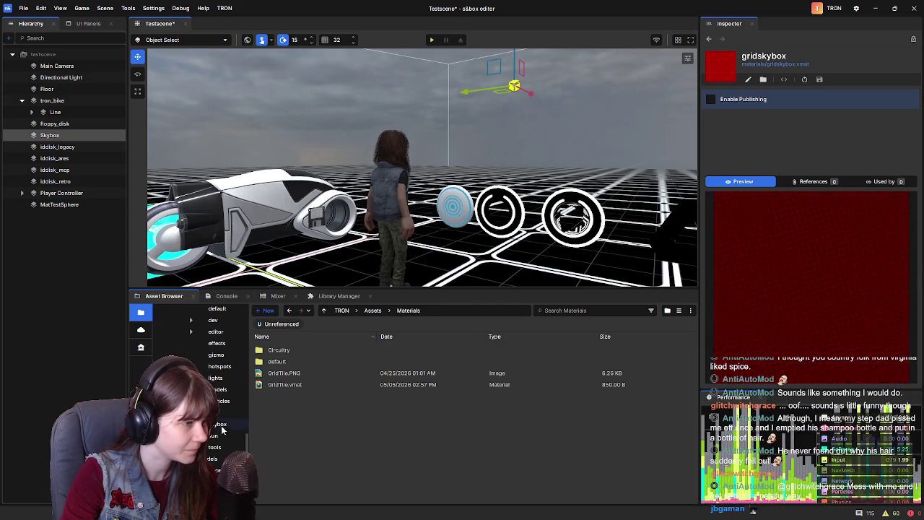
pyautogui.click(219, 423)
pyautogui.click(310, 396)
pyautogui.click(314, 386)
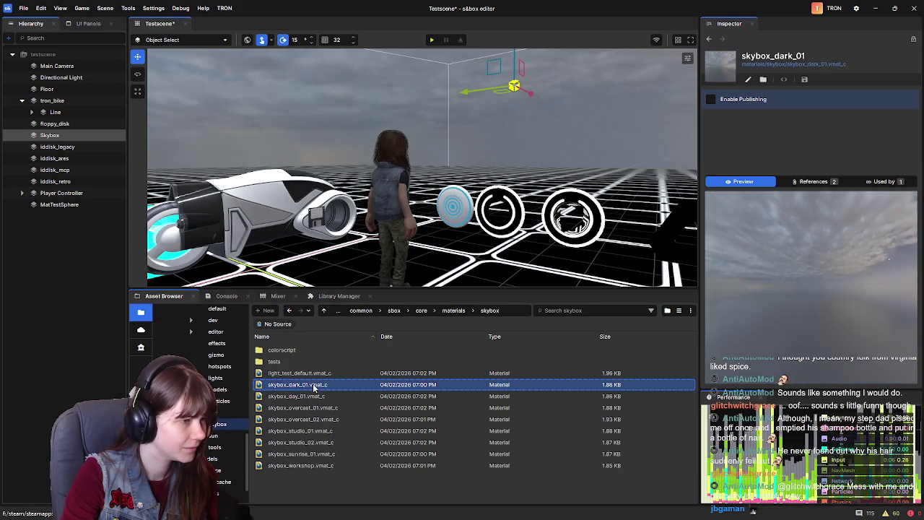
pyautogui.doubleClick(314, 386)
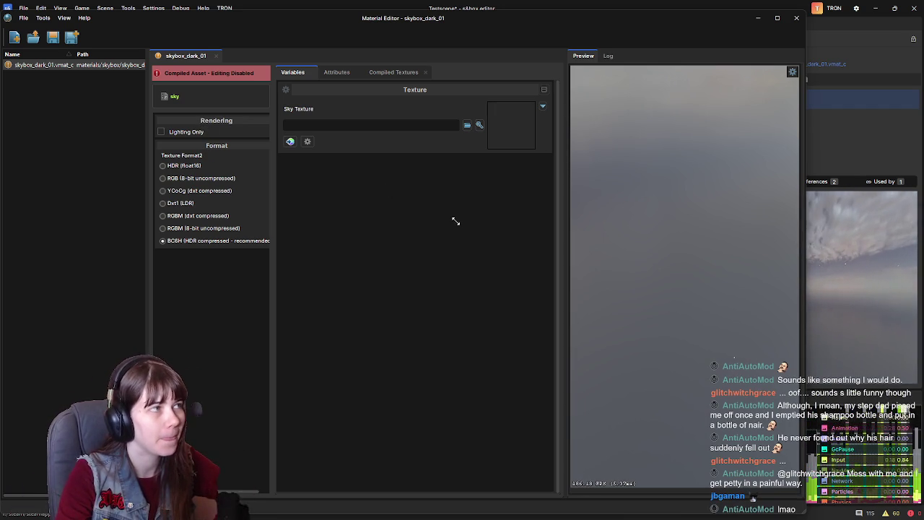
pyautogui.click(796, 17)
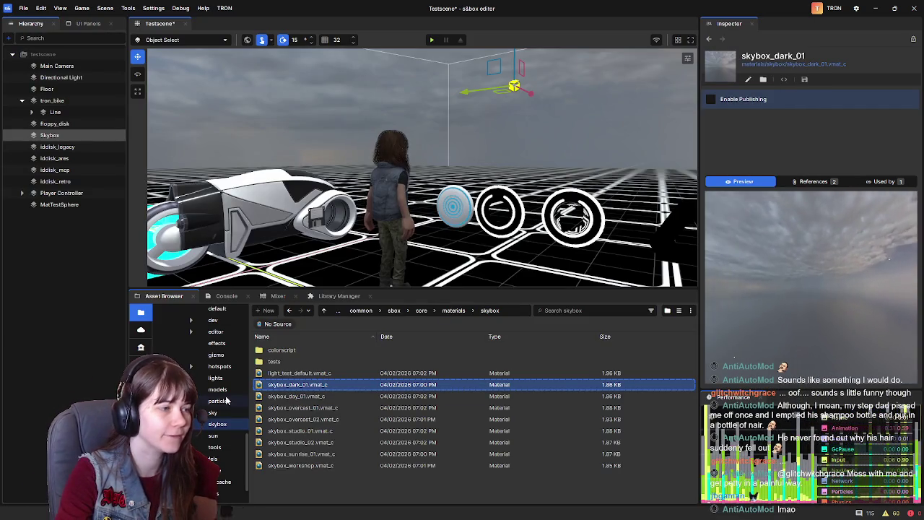
# - Go to the project Materials folder and delete its empty default folder
pyautogui.scroll(5, 220, 394)
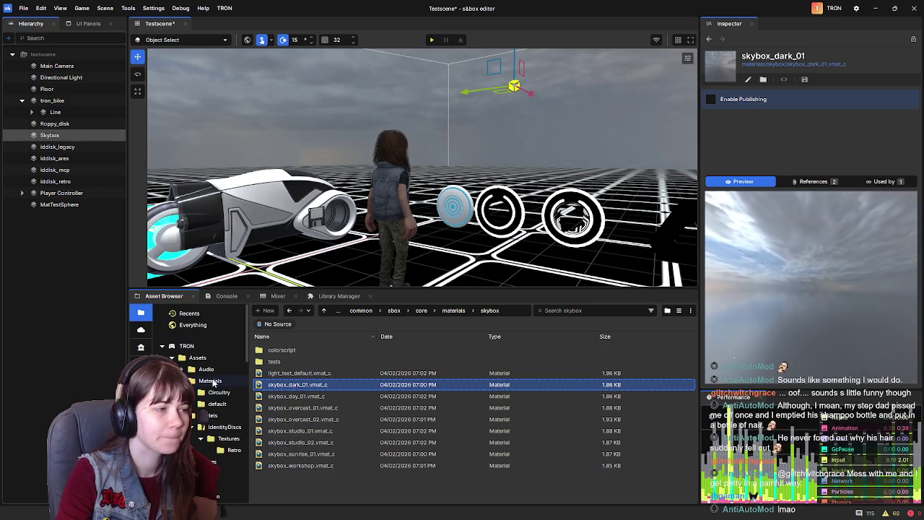
pyautogui.click(210, 382)
pyautogui.rightClick(329, 402)
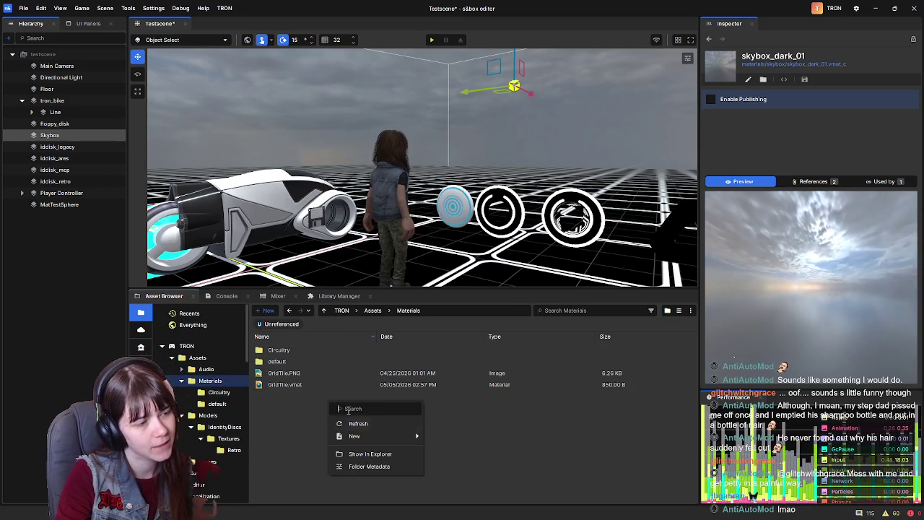
pyautogui.click(275, 390)
pyautogui.doubleClick(278, 361)
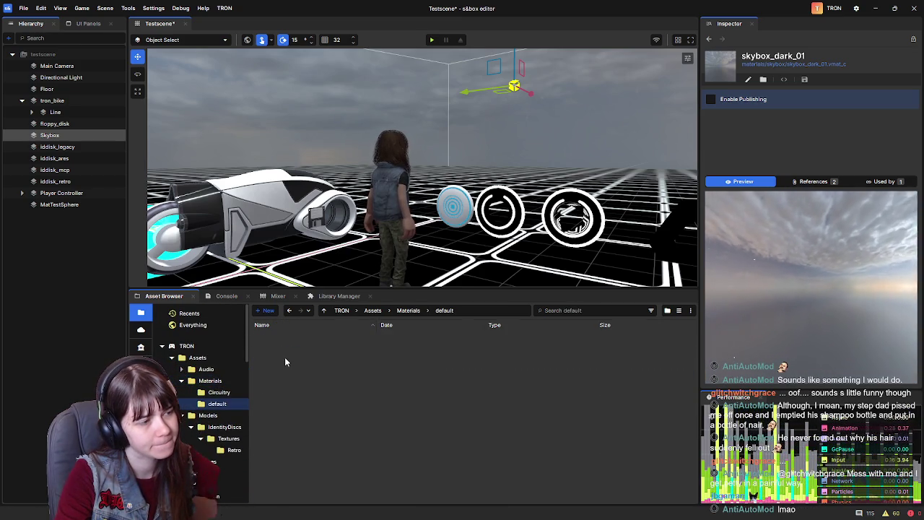
pyautogui.click(408, 311)
pyautogui.click(286, 372)
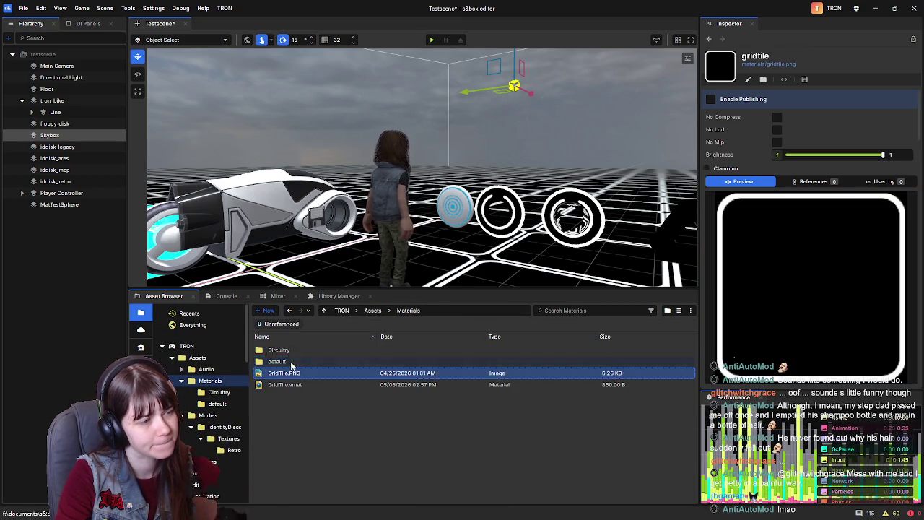
pyautogui.click(292, 363)
pyautogui.press('Delete')
pyautogui.click(527, 287)
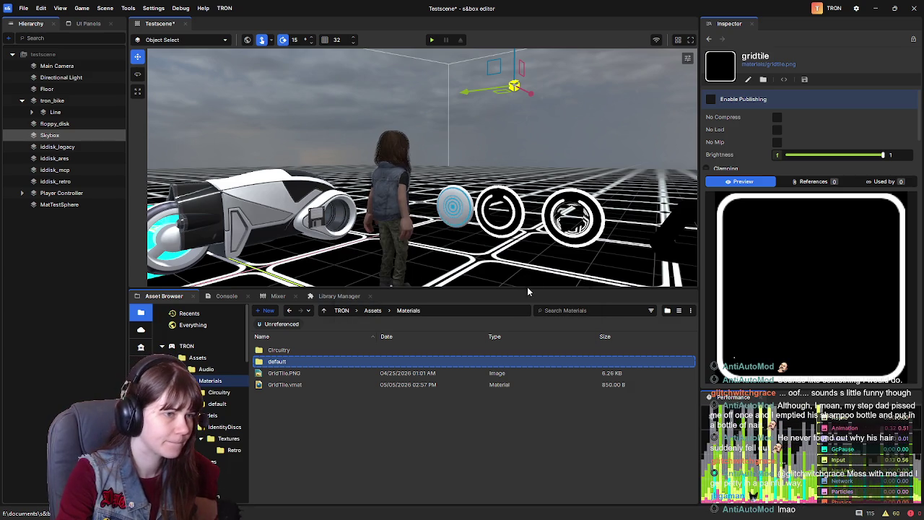
# - Create Skybox.vmat via New > Material and open it in the Material Editor
pyautogui.rightClick(335, 409)
pyautogui.moveTo(412, 443)
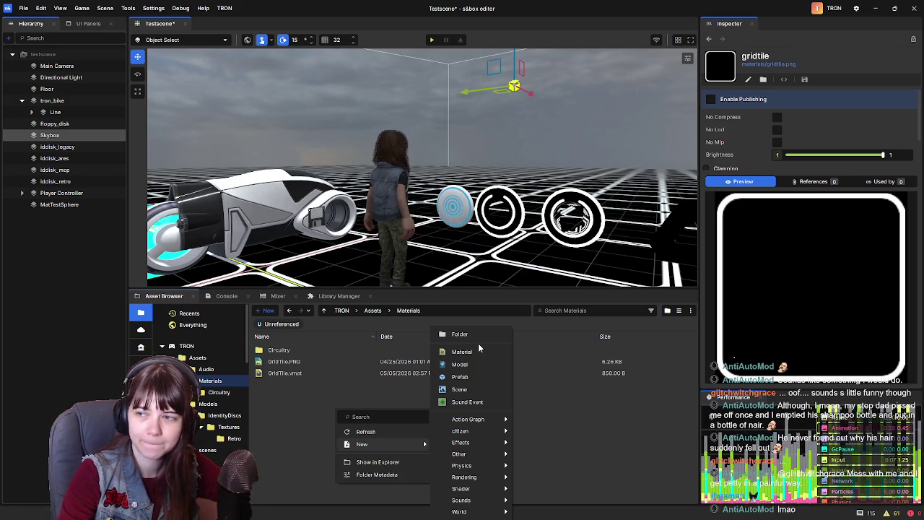
pyautogui.moveTo(470, 419)
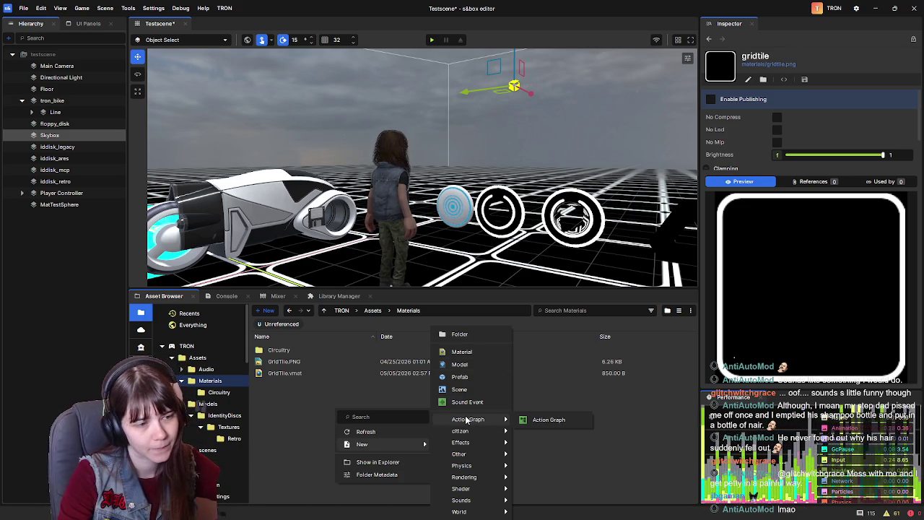
pyautogui.click(479, 352)
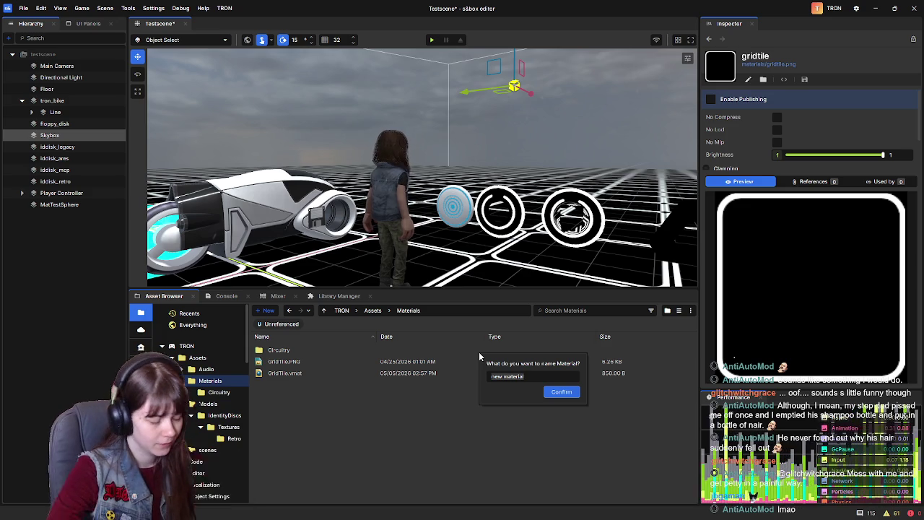
pyautogui.write('Gri')
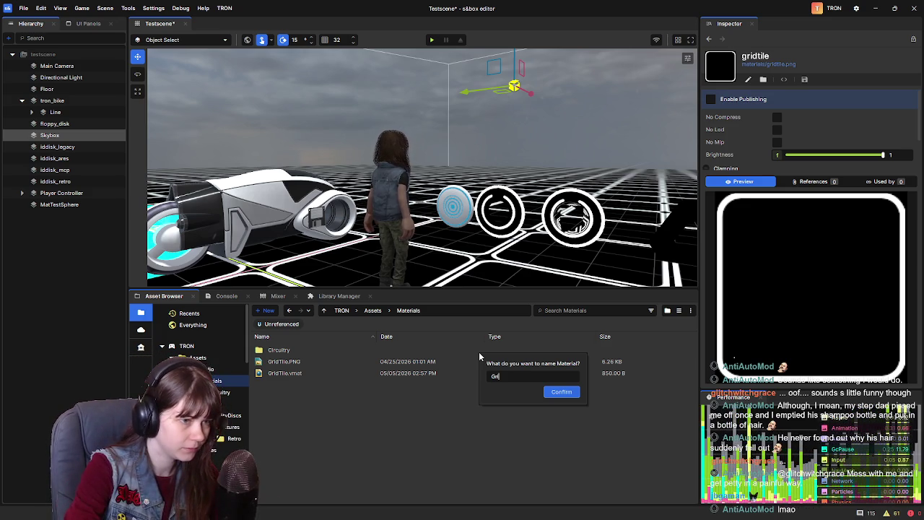
pyautogui.write('ybox')
pyautogui.press('Return')
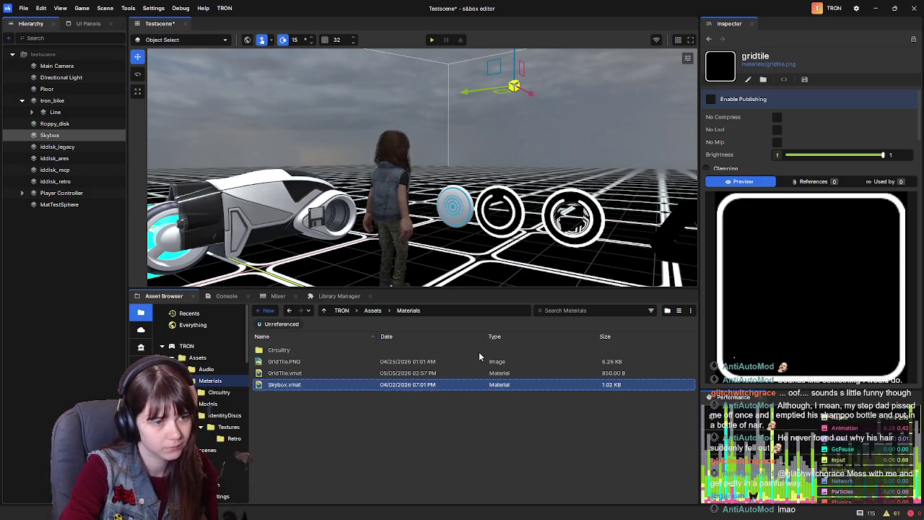
pyautogui.doubleClick(371, 384)
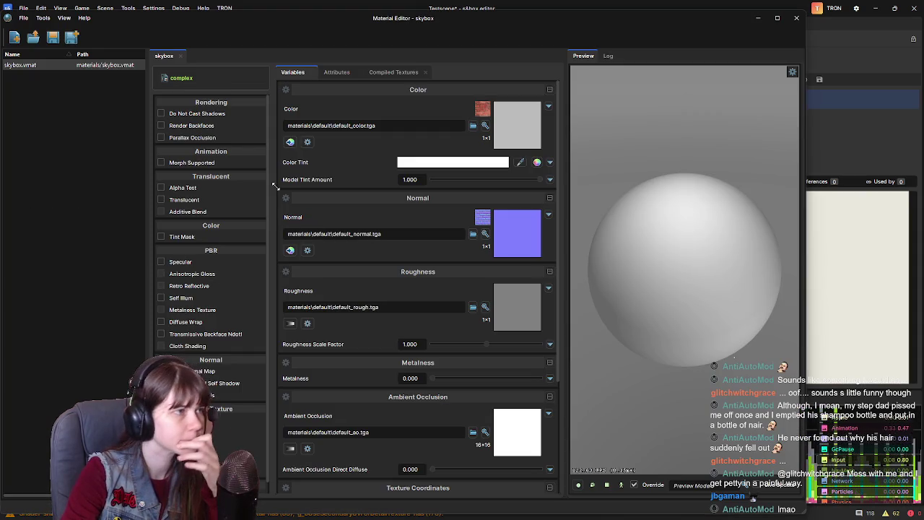
# - Try the atmosphere_sky shader, then the complex shader, on the Skybox material and save it
pyautogui.click(183, 77)
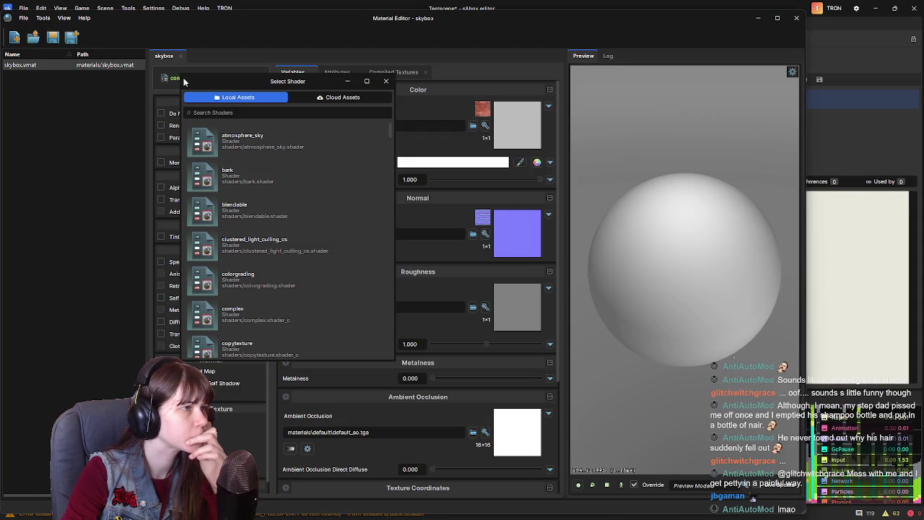
pyautogui.doubleClick(264, 150)
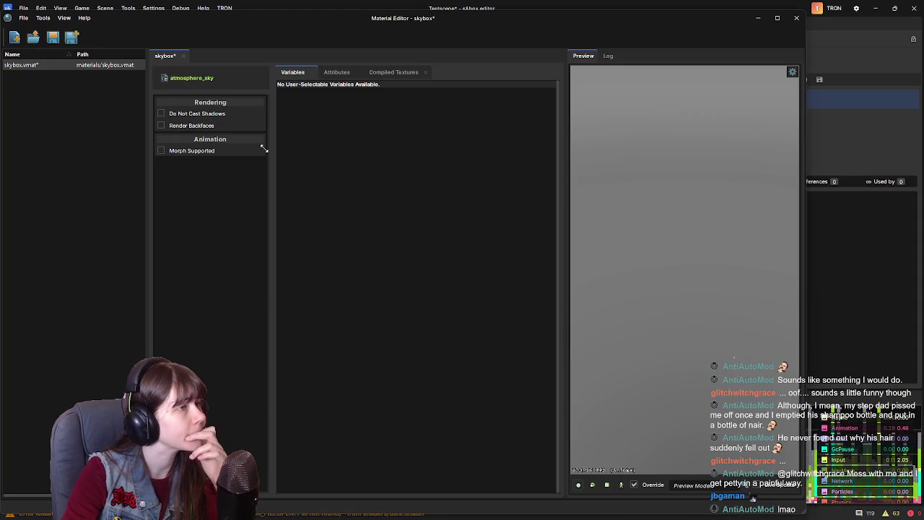
pyautogui.click(180, 81)
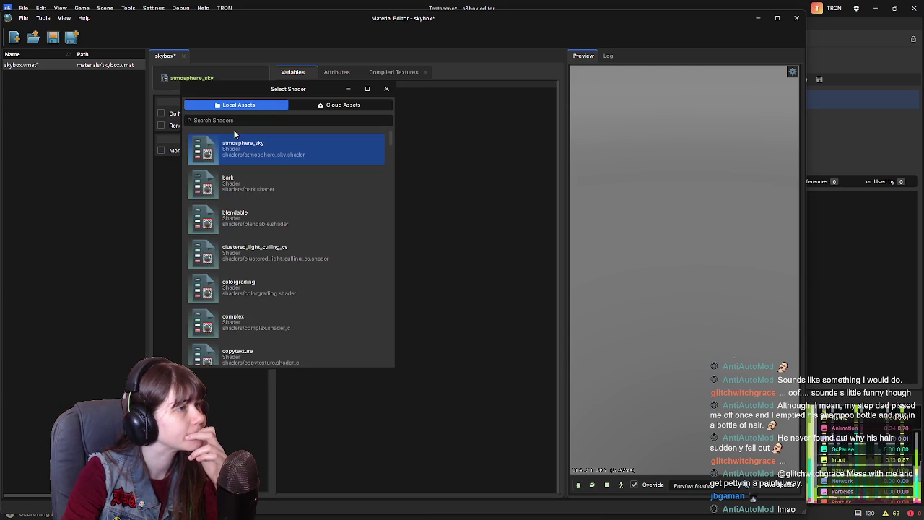
pyautogui.scroll(-5, 252, 245)
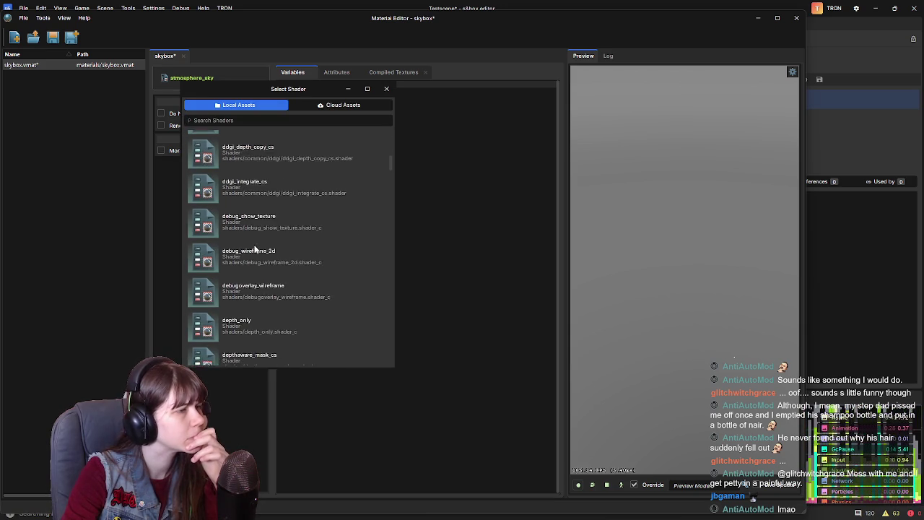
pyautogui.scroll(3, 254, 238)
pyautogui.doubleClick(253, 168)
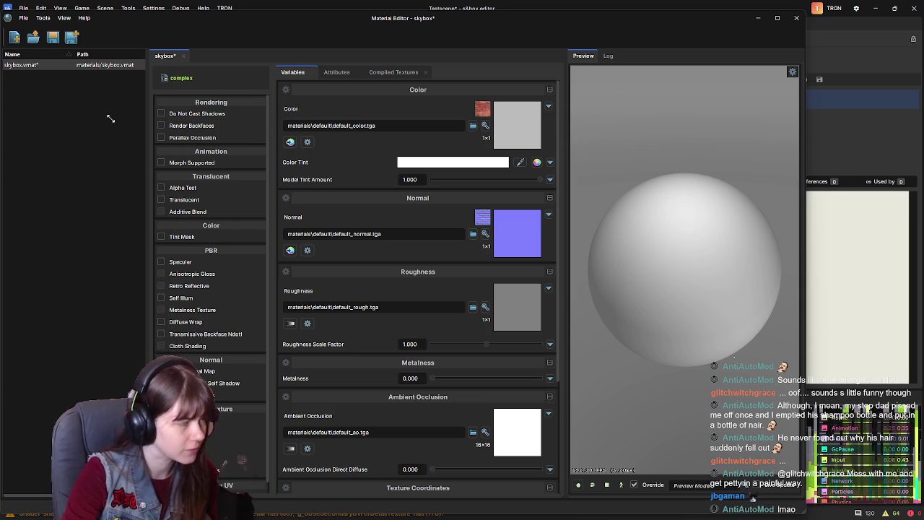
pyautogui.hotkey('ctrl', 's')
# - Switch the Skybox material to the bark shader, then to debug_wireframe_2d
pyautogui.click(176, 77)
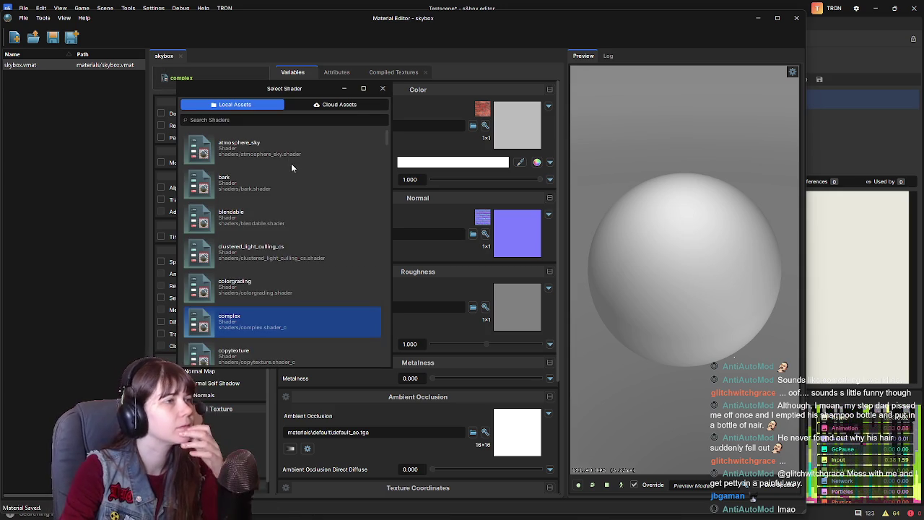
pyautogui.doubleClick(244, 181)
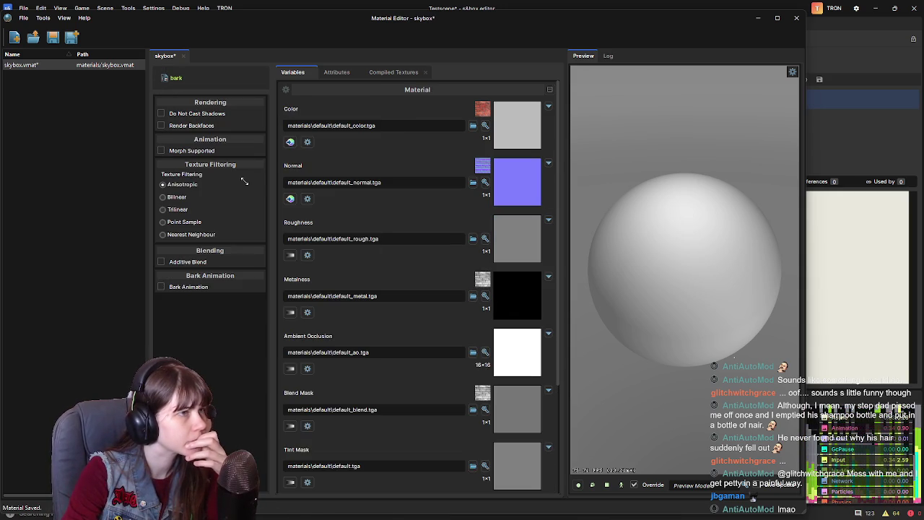
pyautogui.click(176, 78)
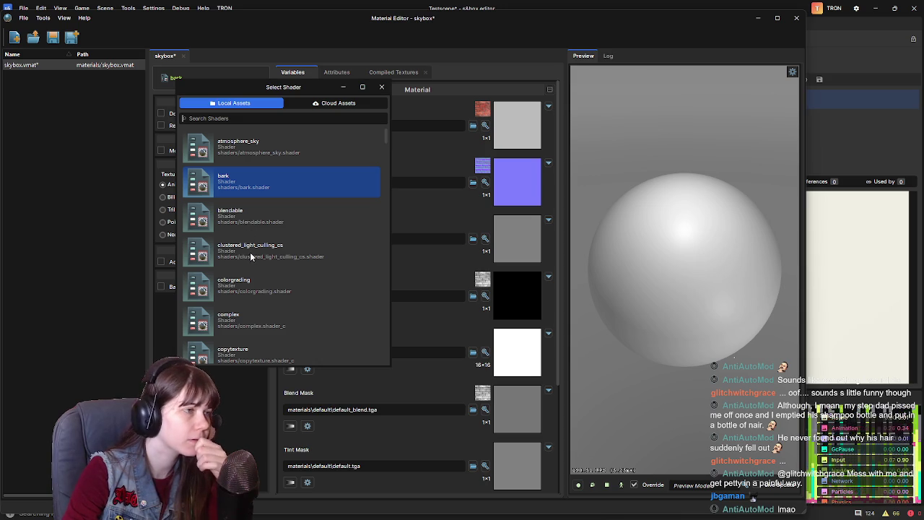
pyautogui.scroll(-5, 244, 232)
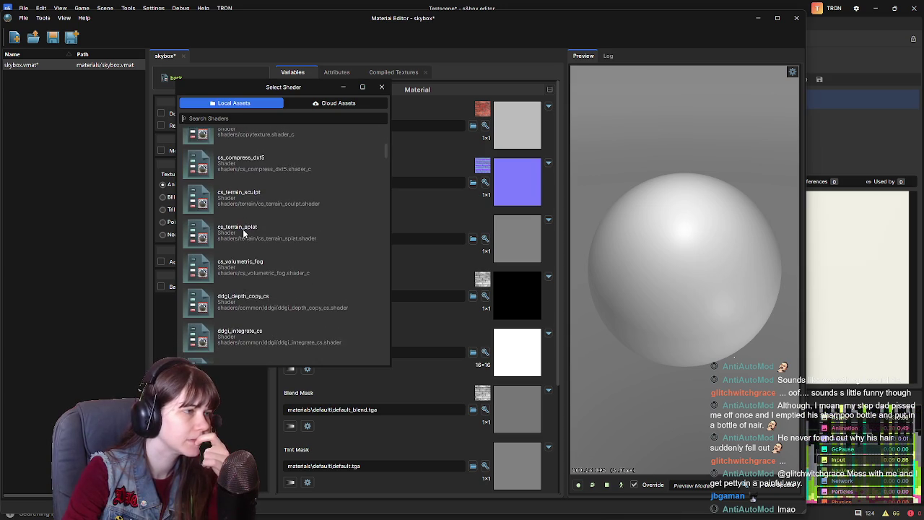
pyautogui.scroll(-2, 239, 217)
pyautogui.scroll(2, 234, 195)
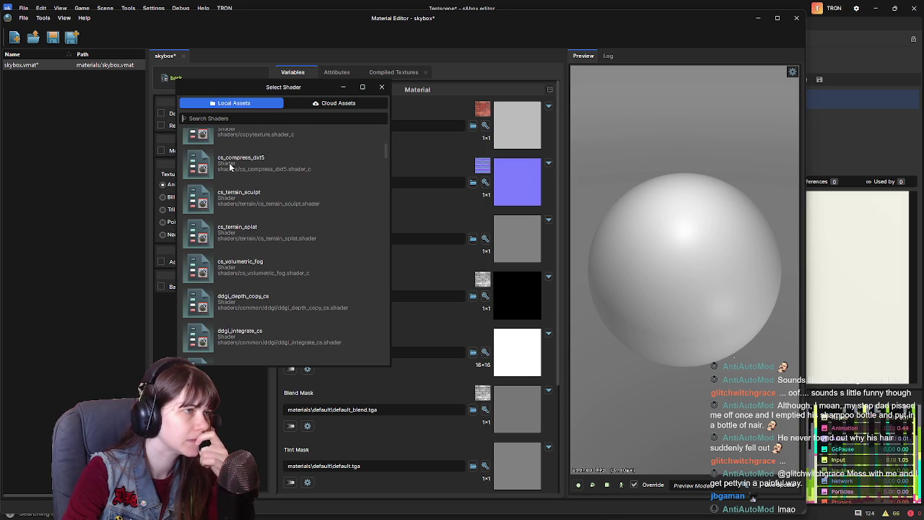
pyautogui.scroll(-2, 235, 205)
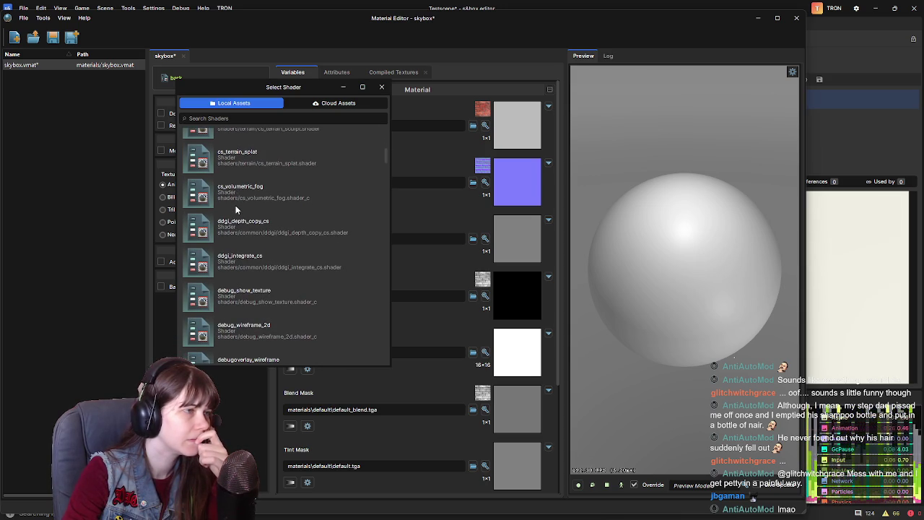
pyautogui.scroll(-4, 235, 210)
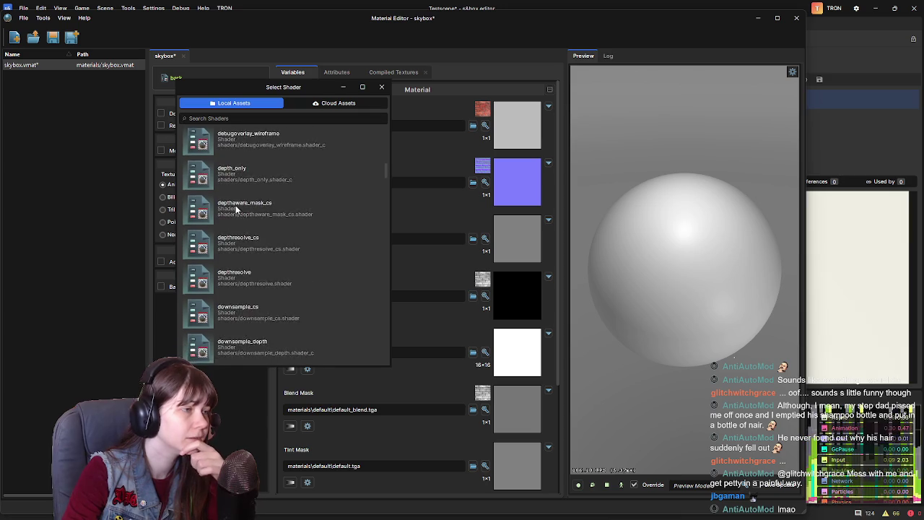
pyautogui.doubleClick(247, 185)
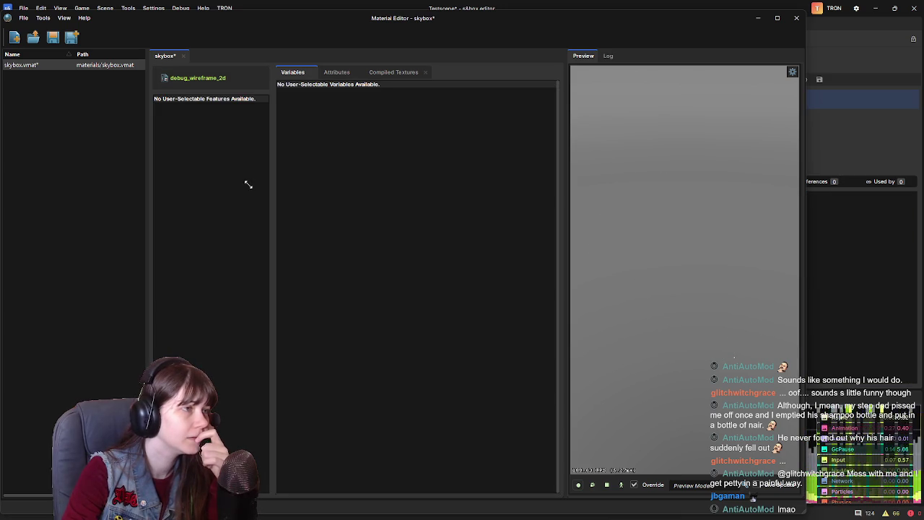
# - Apply the foliage shader to the Skybox material and browse further through the shader list
pyautogui.click(193, 77)
pyautogui.scroll(-6, 317, 295)
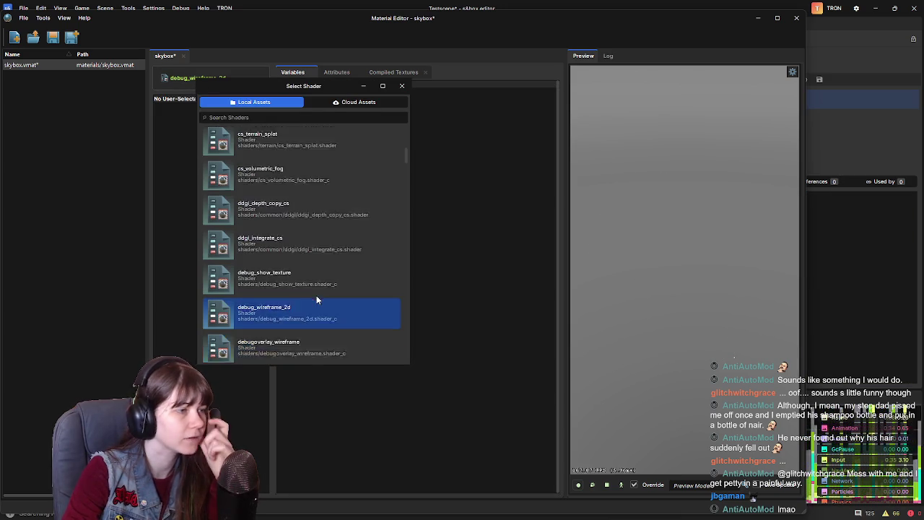
pyautogui.scroll(-5, 313, 292)
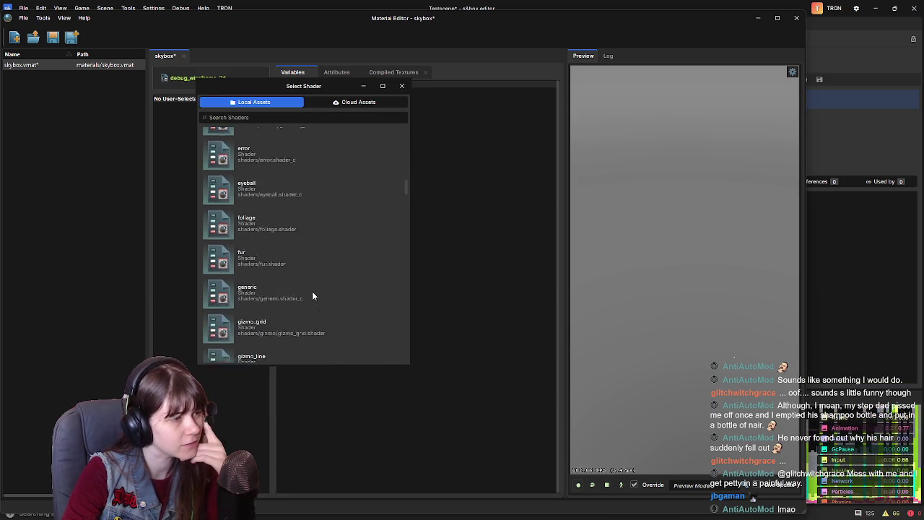
pyautogui.doubleClick(260, 256)
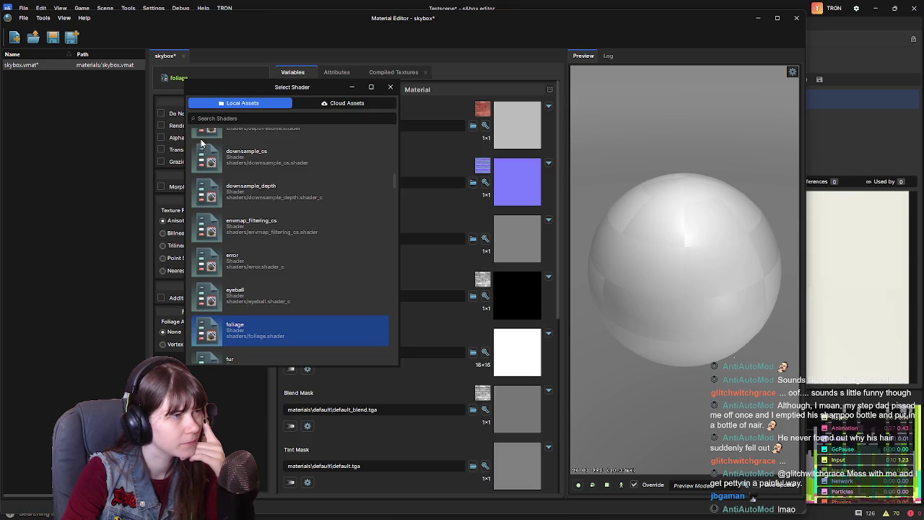
pyautogui.scroll(-5, 275, 225)
pyautogui.scroll(-15, 275, 225)
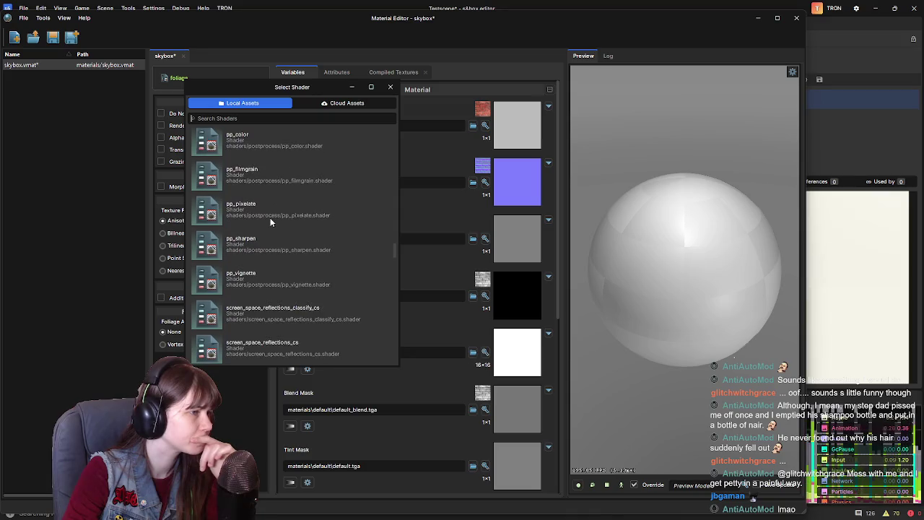
pyautogui.scroll(2, 271, 223)
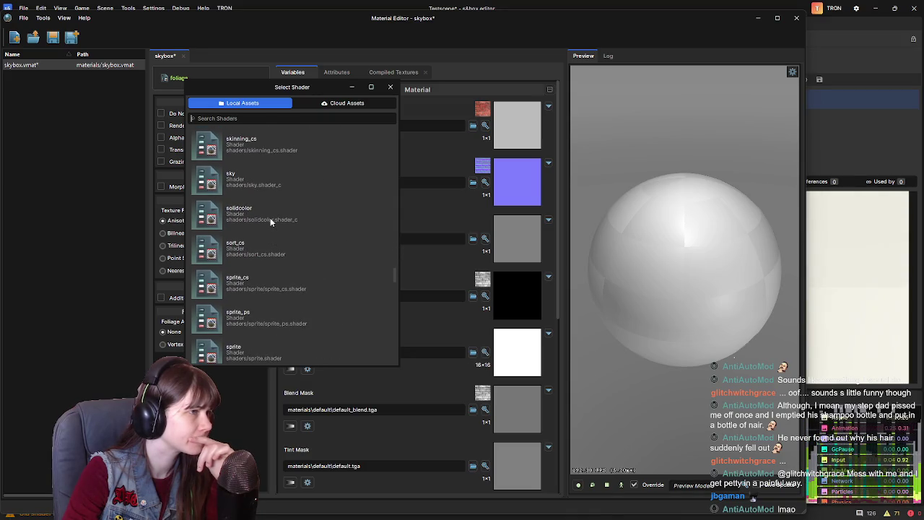
# - Assign the sky shader to the Skybox material and save it with Ctrl+S
pyautogui.doubleClick(250, 181)
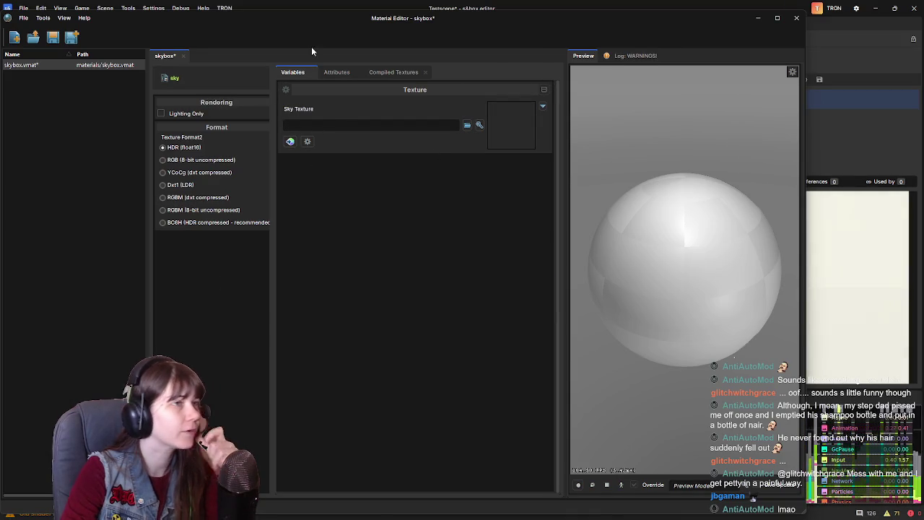
pyautogui.moveTo(321, 22); pyautogui.dragTo(327, 23)
pyautogui.hotkey('ctrl', 's')
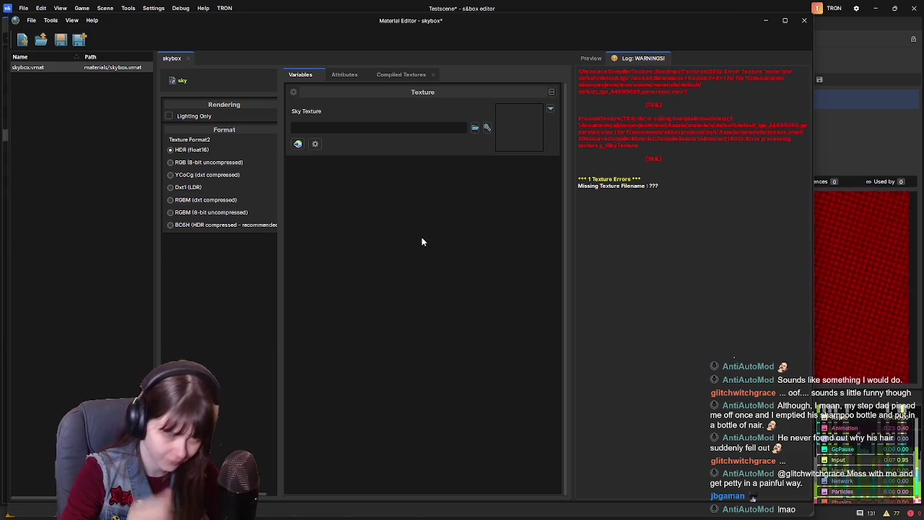
pyautogui.hotkey('ctrl', 's')
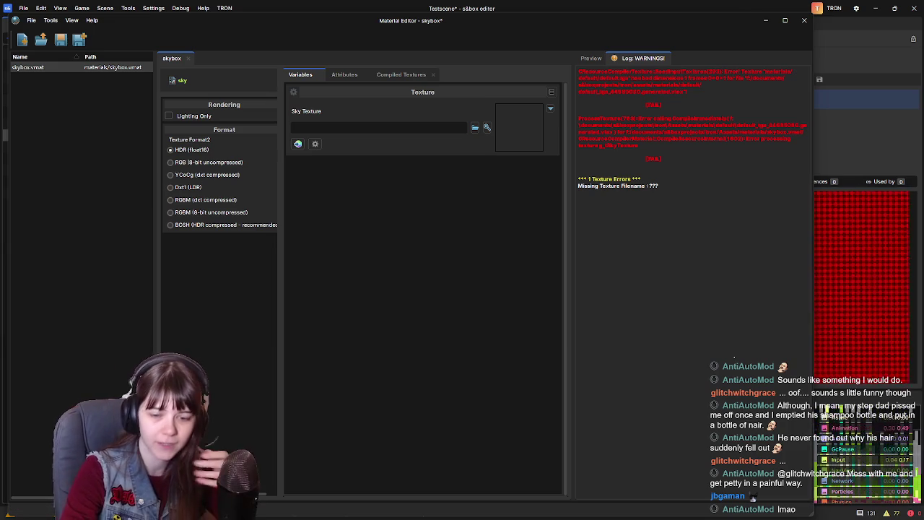
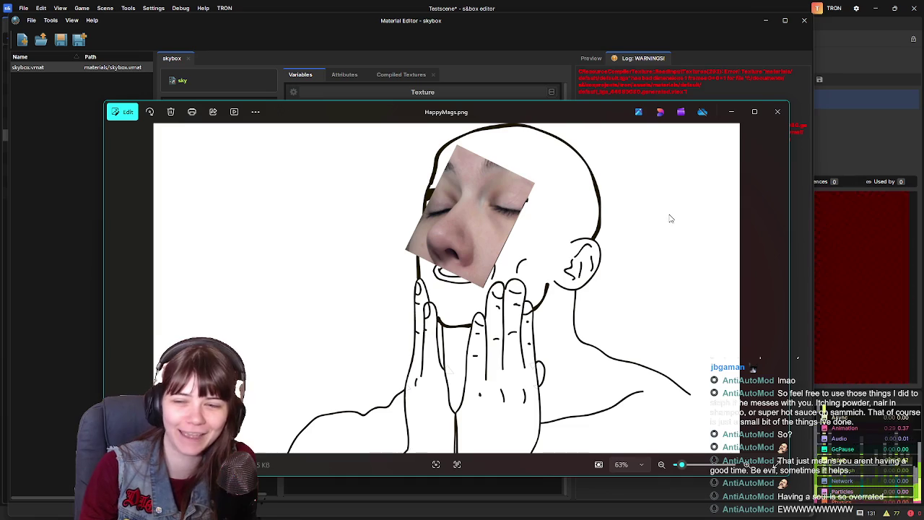
# - Close the HappyMags.png image in Photos to reveal the skybox.vmat Material Editor
pyautogui.click(778, 112)
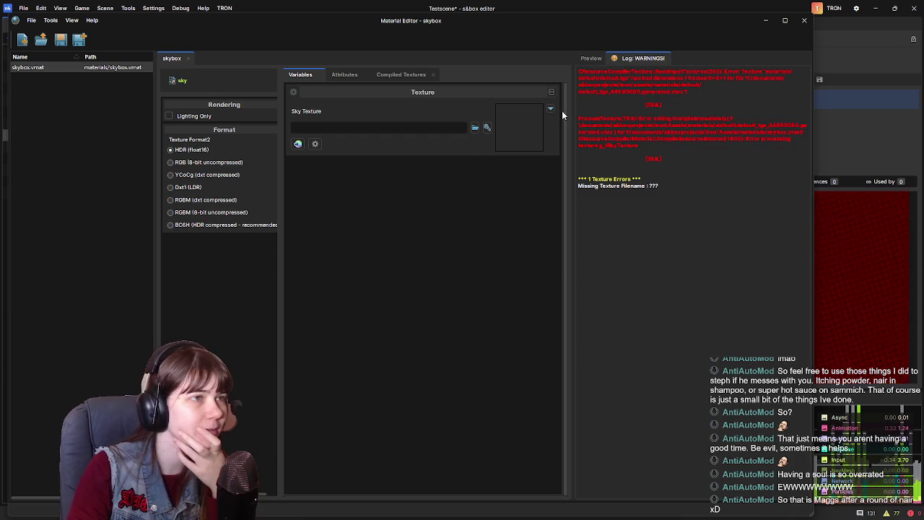
# - Review the skybox material's Attributes and Compiled Textures tabs, then return to Variables
pyautogui.click(347, 75)
pyautogui.click(397, 75)
pyautogui.click(343, 76)
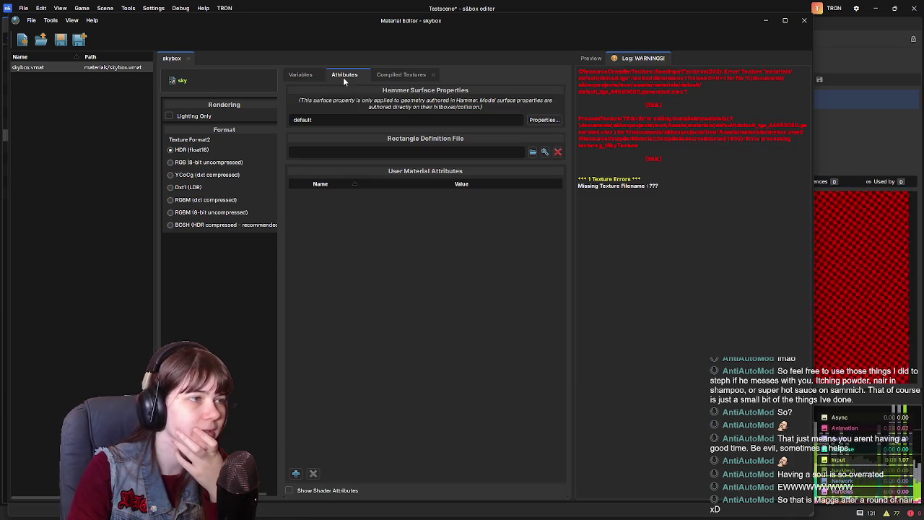
pyautogui.click(300, 76)
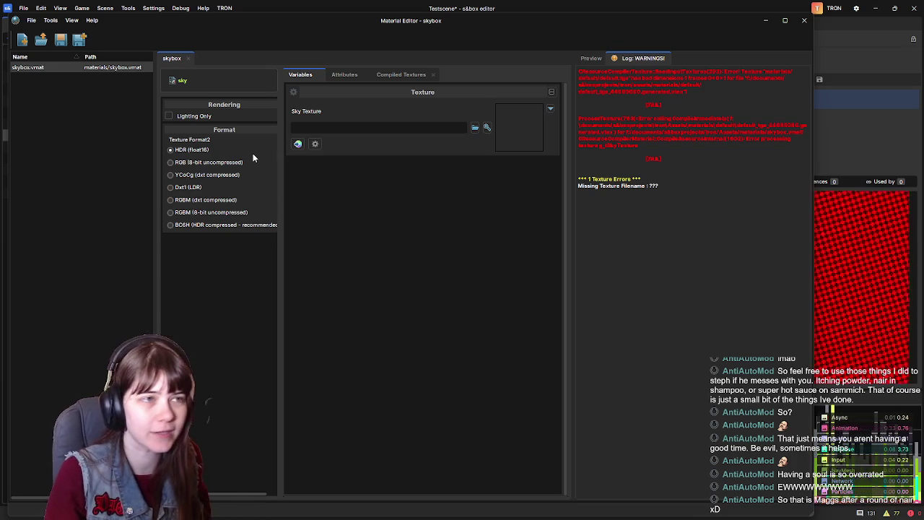
# - Close the material editor, deselect Skybox, and take the Asset Browser back up to Assets
pyautogui.click(804, 20)
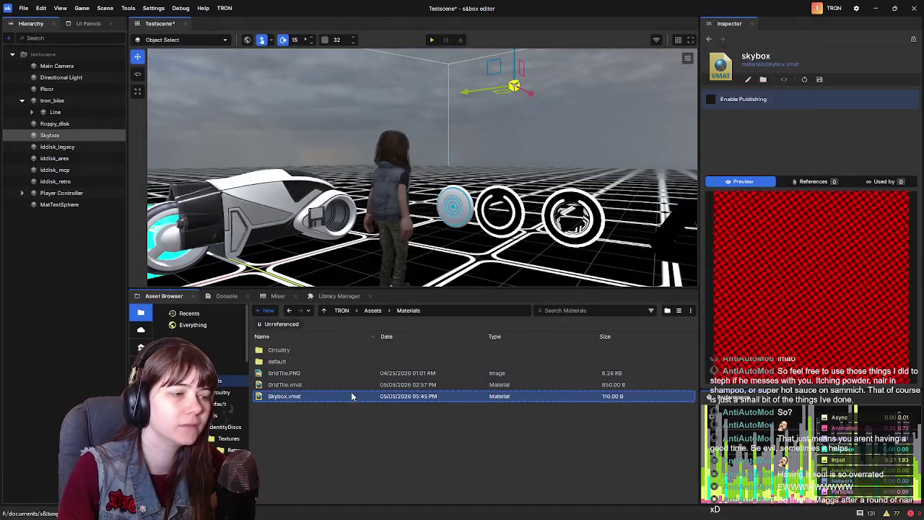
pyautogui.rightClick(517, 184)
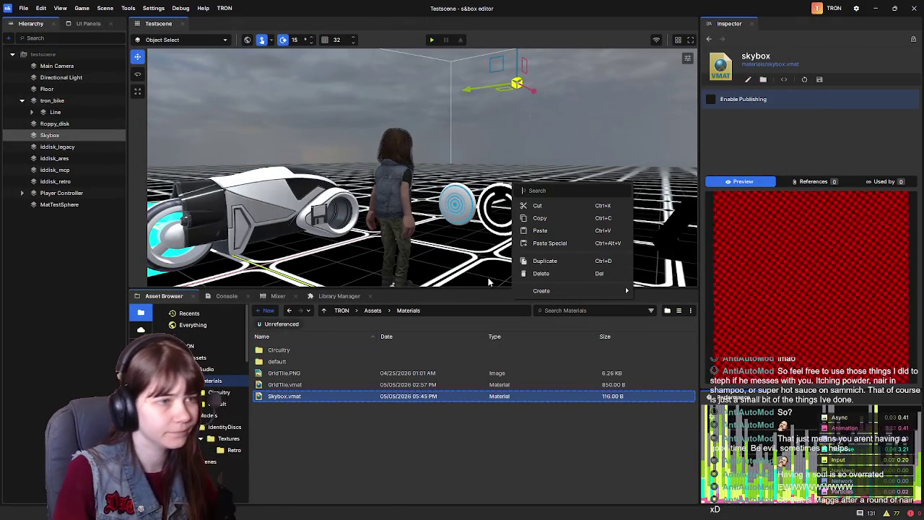
pyautogui.click(505, 451)
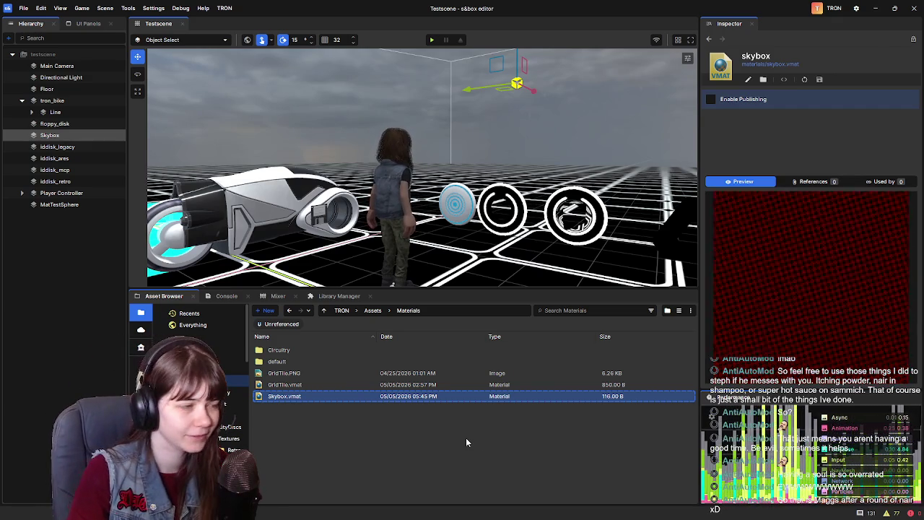
pyautogui.click(56, 252)
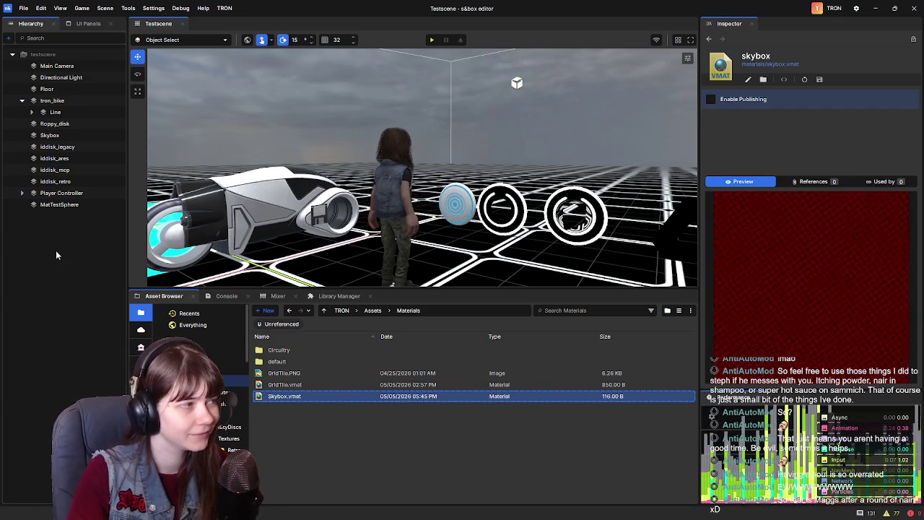
pyautogui.click(372, 310)
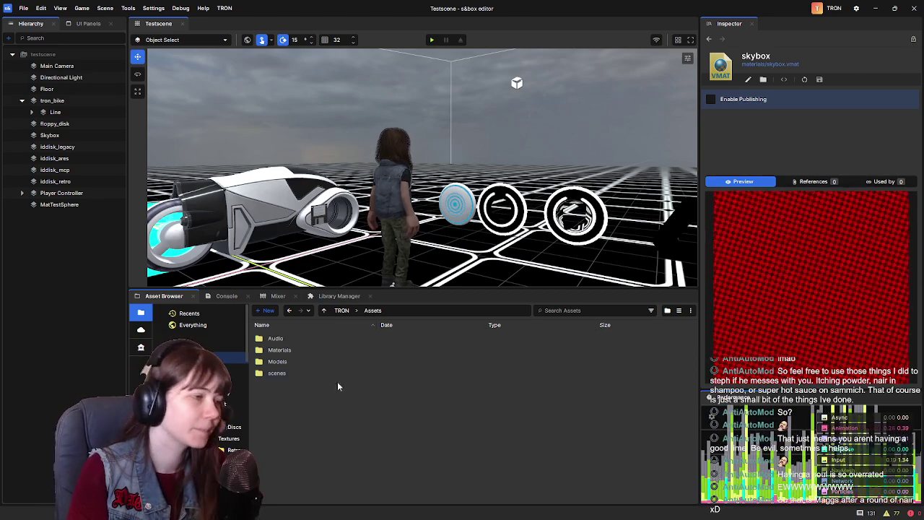
pyautogui.doubleClick(289, 339)
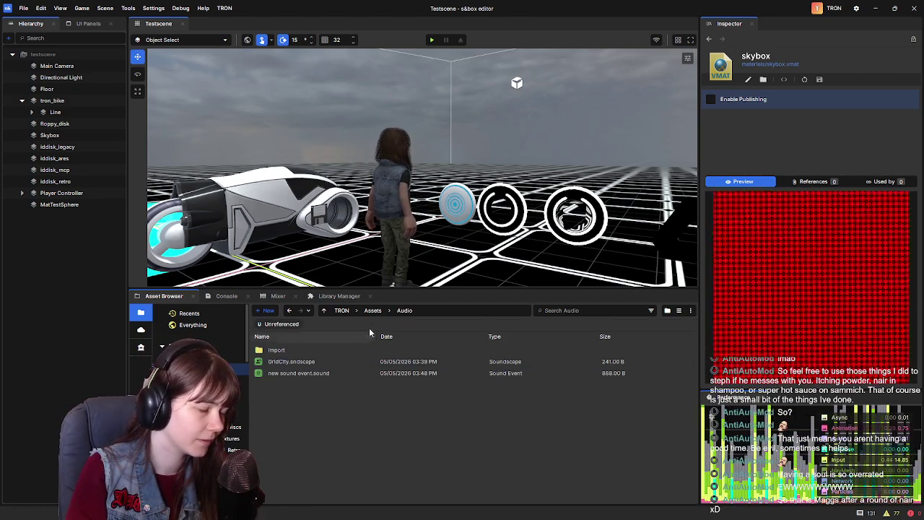
pyautogui.click(373, 311)
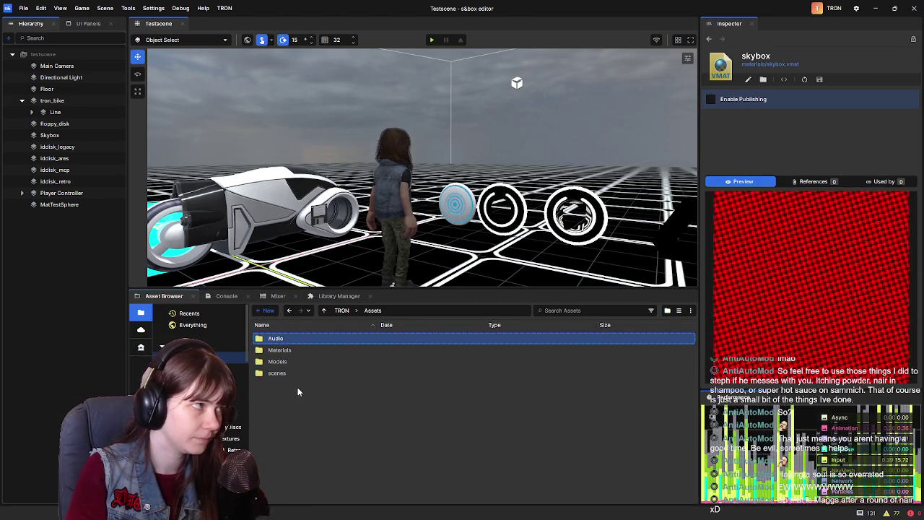
# - Fly the view toward the checkered sphere and select MatTestSphere
pyautogui.press('d')
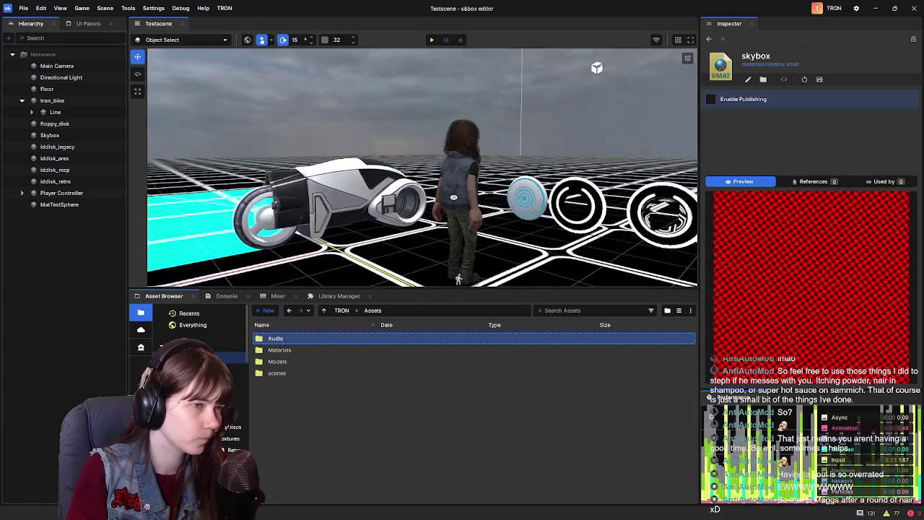
pyautogui.press('a')
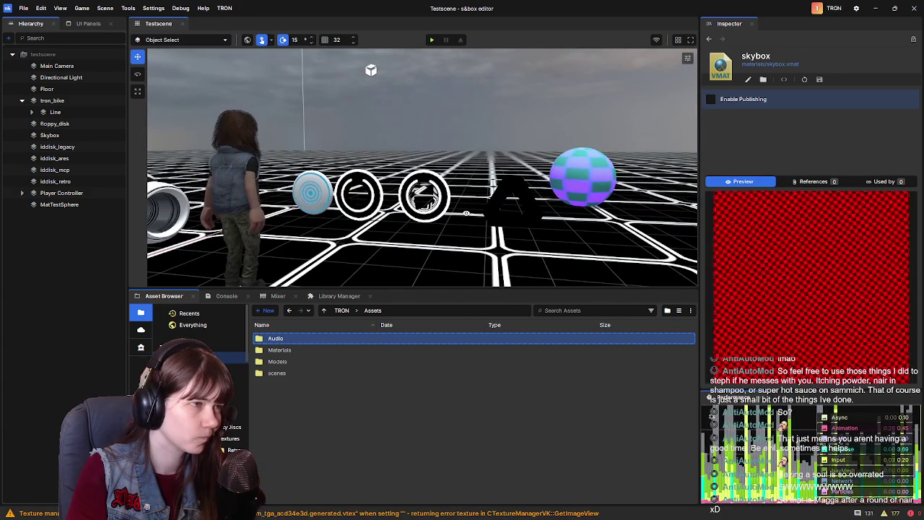
pyautogui.click(584, 177)
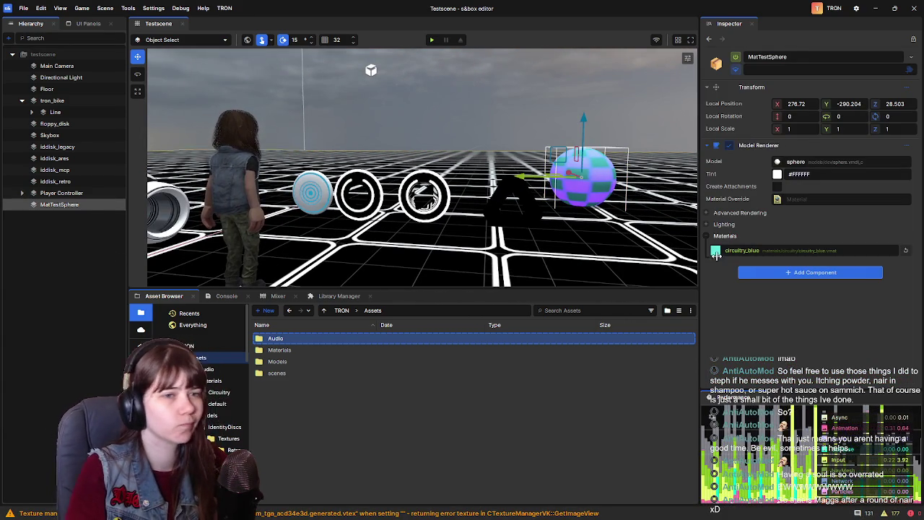
# - Inspect the Floor and its plane collider, then select MatTestSphere
pyautogui.click(405, 245)
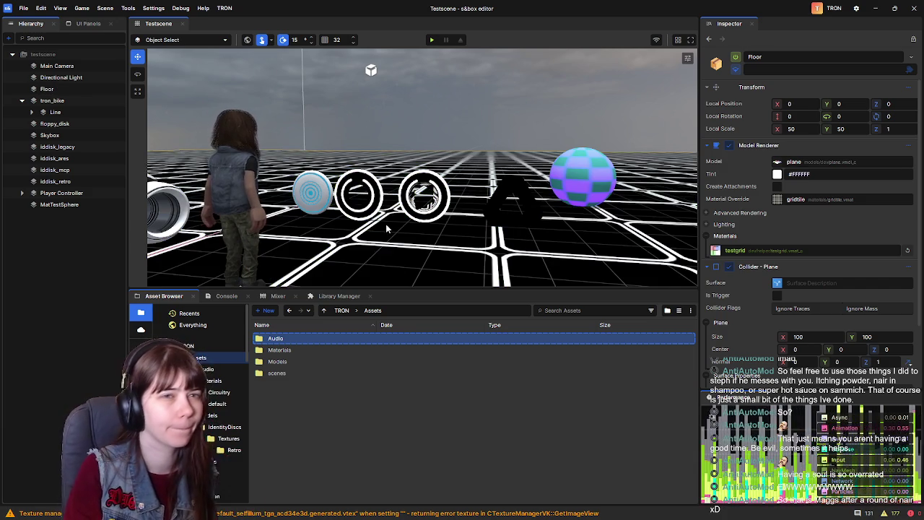
pyautogui.scroll(2, 351, 225)
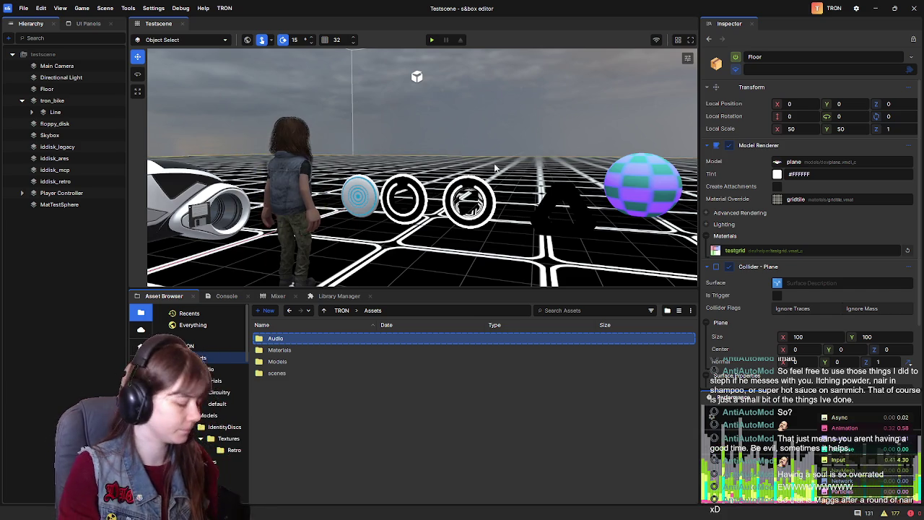
pyautogui.moveTo(495, 167); pyautogui.dragTo(518, 199)
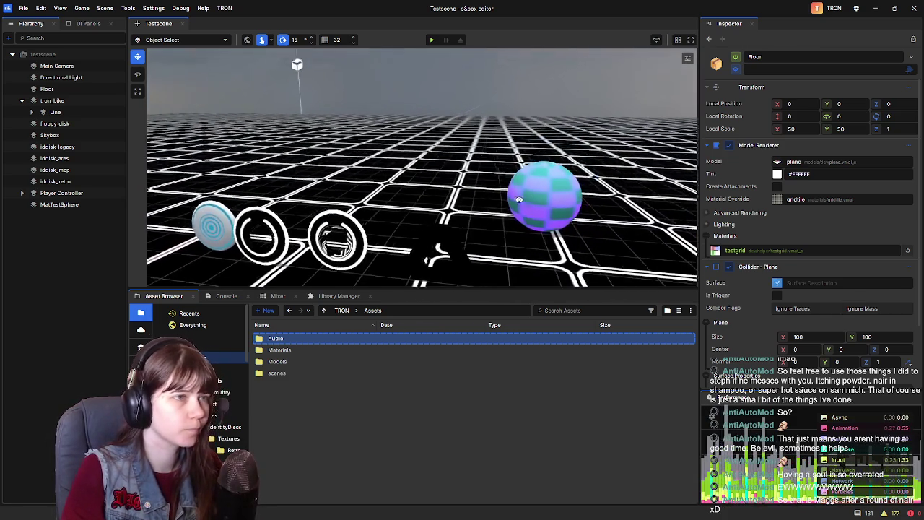
pyautogui.click(514, 198)
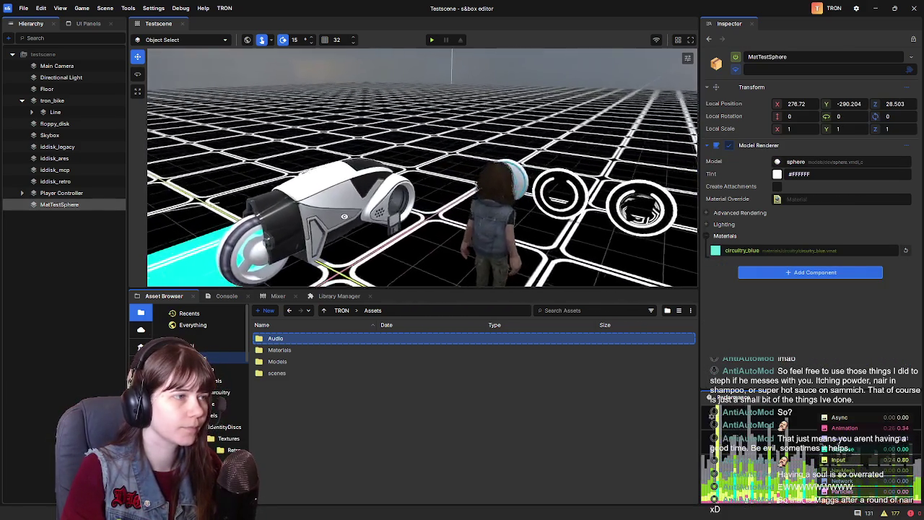
# - Select and frame the tron_bike, opening and dismissing the Asset Browser's new-asset menu
pyautogui.moveTo(345, 216); pyautogui.dragTo(395, 169)
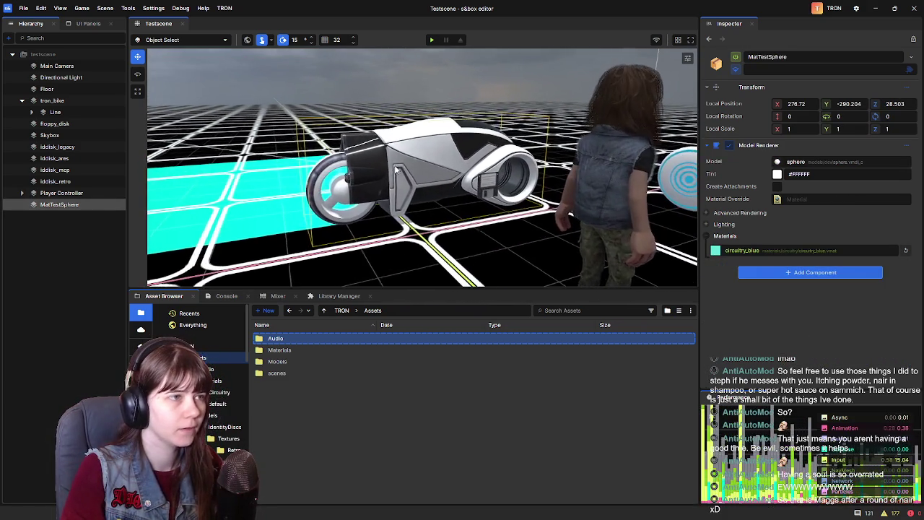
pyautogui.click(395, 168)
pyautogui.press('f')
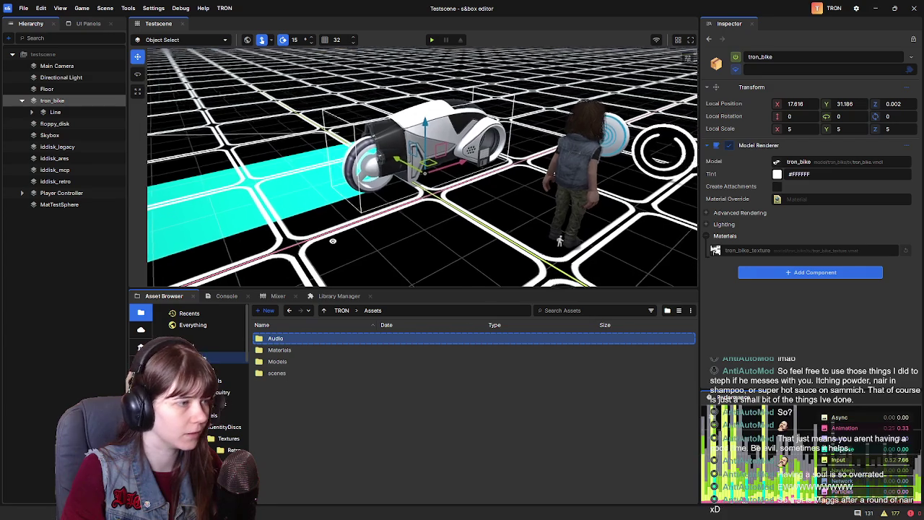
pyautogui.rightClick(301, 405)
pyautogui.moveTo(371, 443)
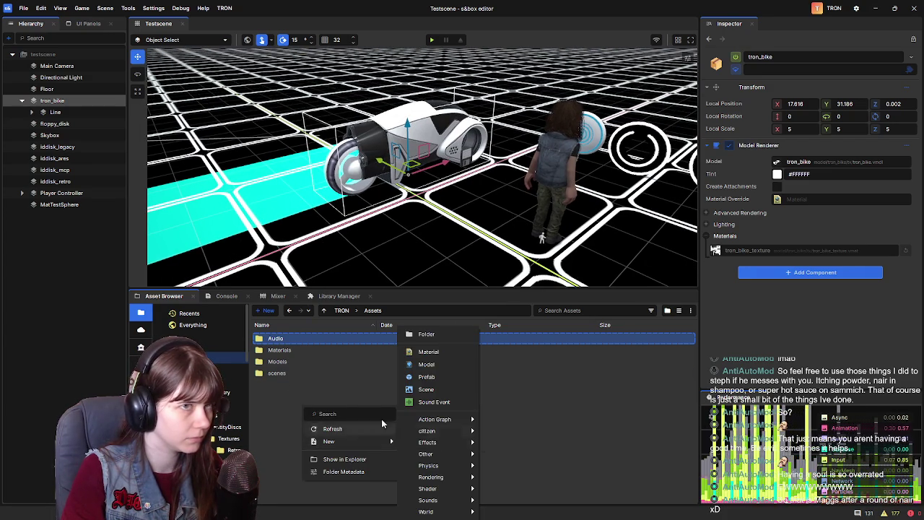
pyautogui.click(263, 389)
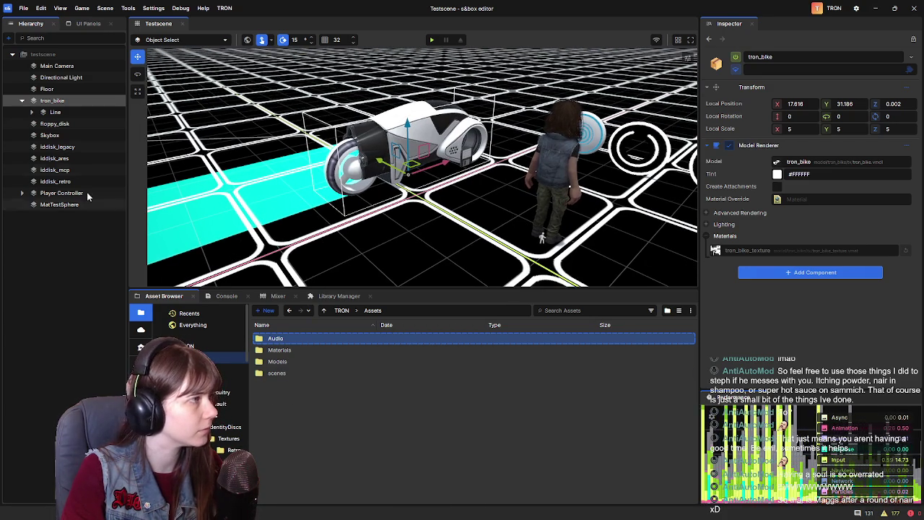
# - Inspect the Line trail, floppy_disk and the Line's child points, framing Point 4
pyautogui.doubleClick(64, 112)
pyautogui.click(61, 103)
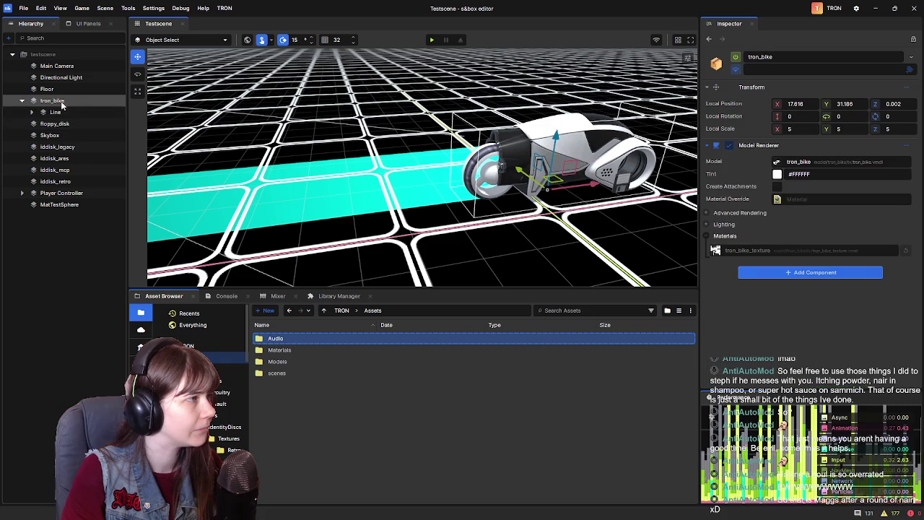
pyautogui.click(65, 125)
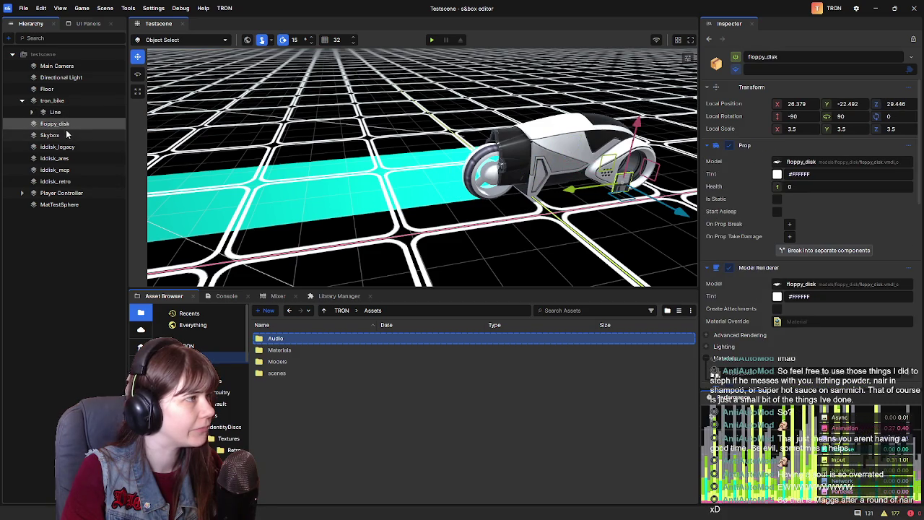
pyautogui.click(34, 114)
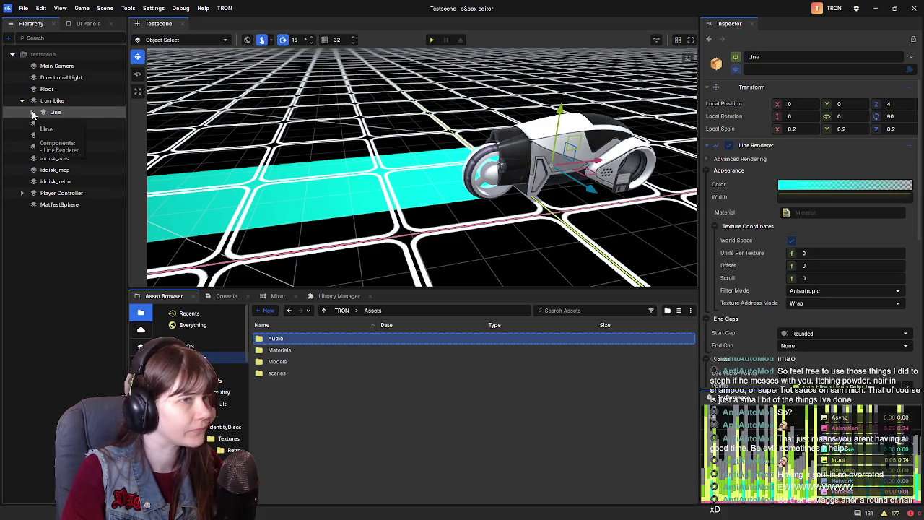
pyautogui.scroll(-5, 757, 244)
pyautogui.scroll(3, 757, 245)
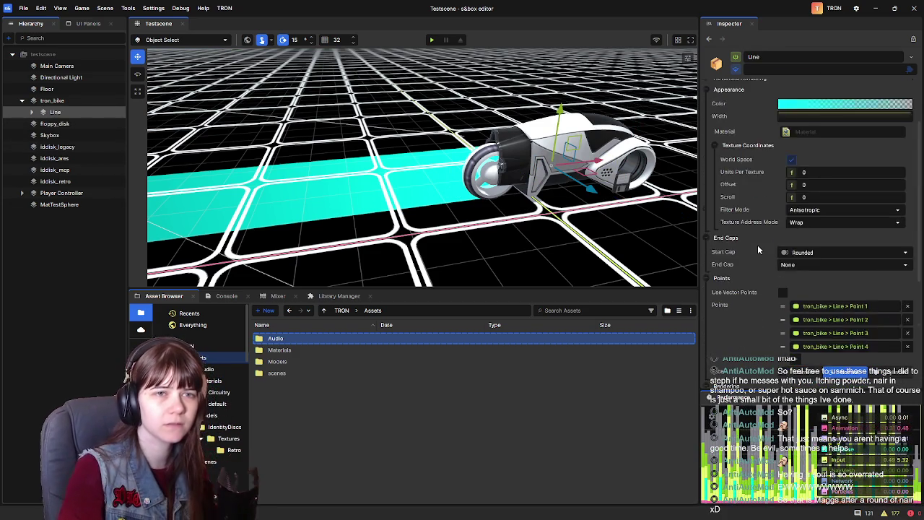
pyautogui.scroll(-2, 758, 245)
pyautogui.scroll(-4, 755, 244)
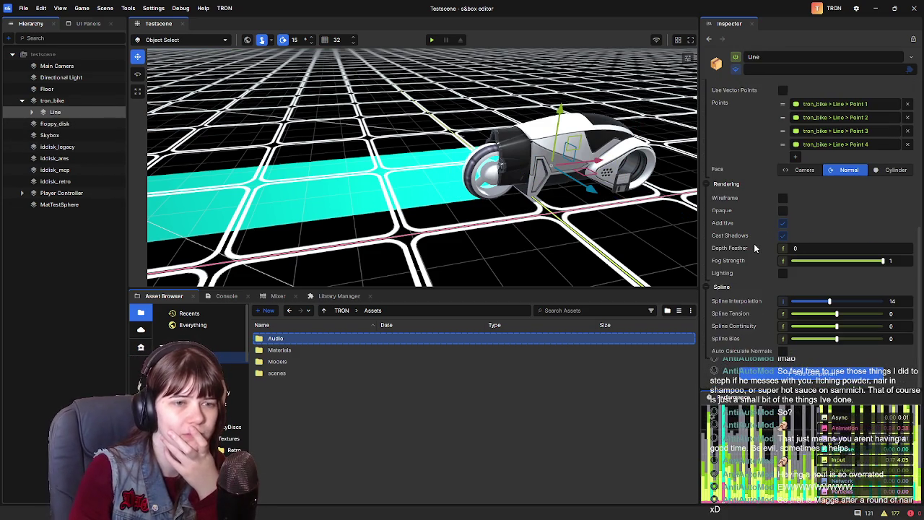
pyautogui.click(32, 113)
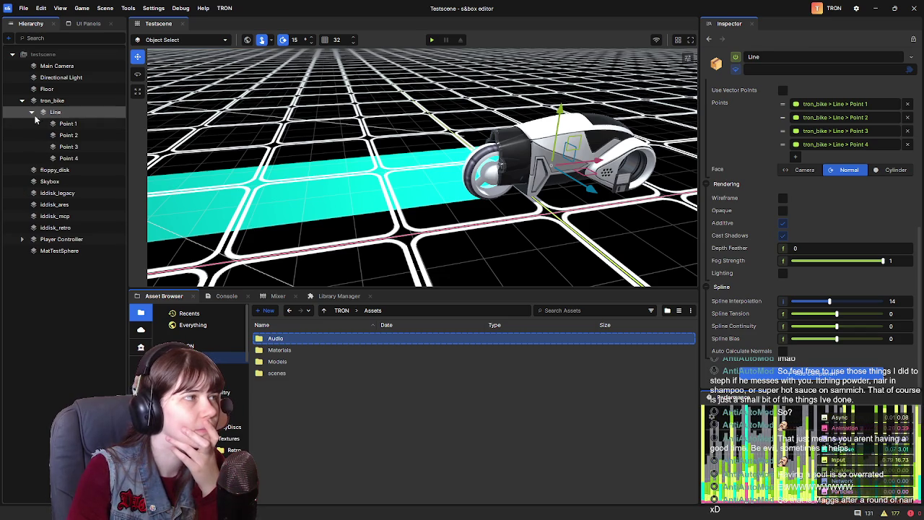
pyautogui.doubleClick(69, 159)
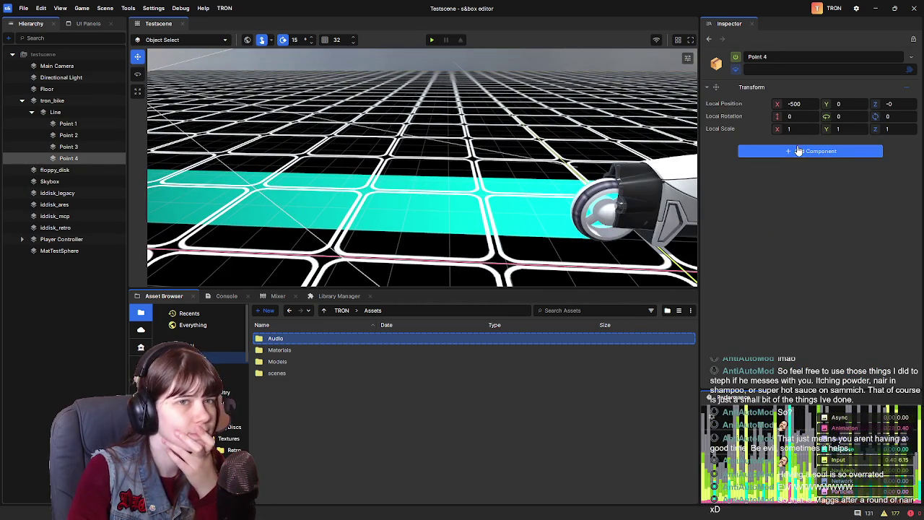
# - Browse Point 4's Light, Citizen, Audio and Effects component categories without adding, then select tron_bike
pyautogui.click(799, 151)
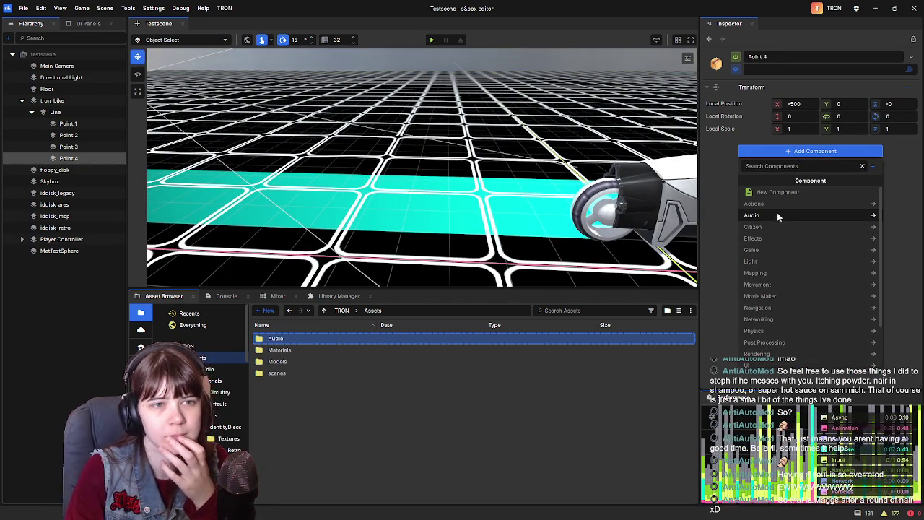
pyautogui.scroll(-2, 772, 308)
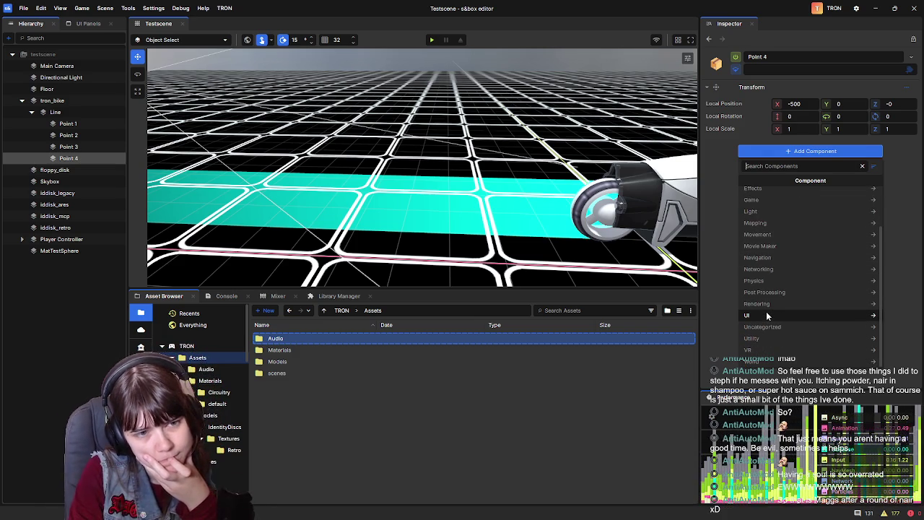
pyautogui.scroll(2, 766, 314)
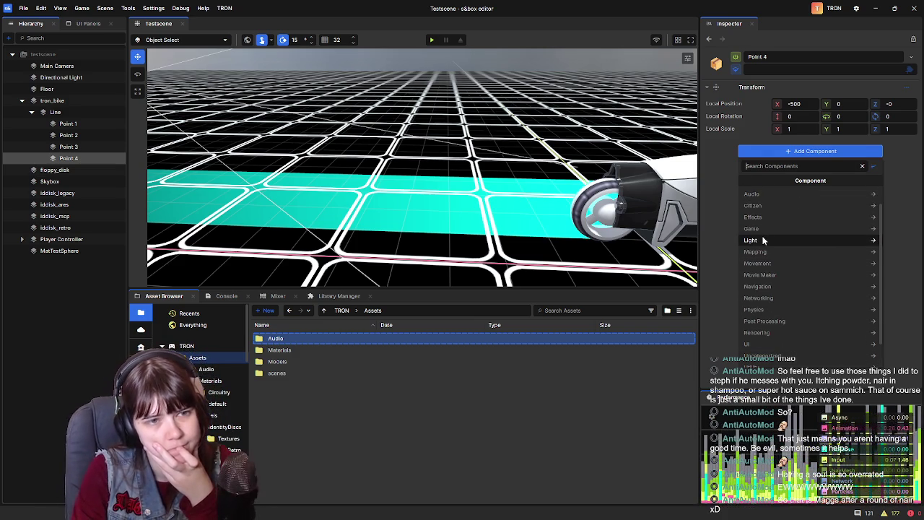
pyautogui.click(764, 240)
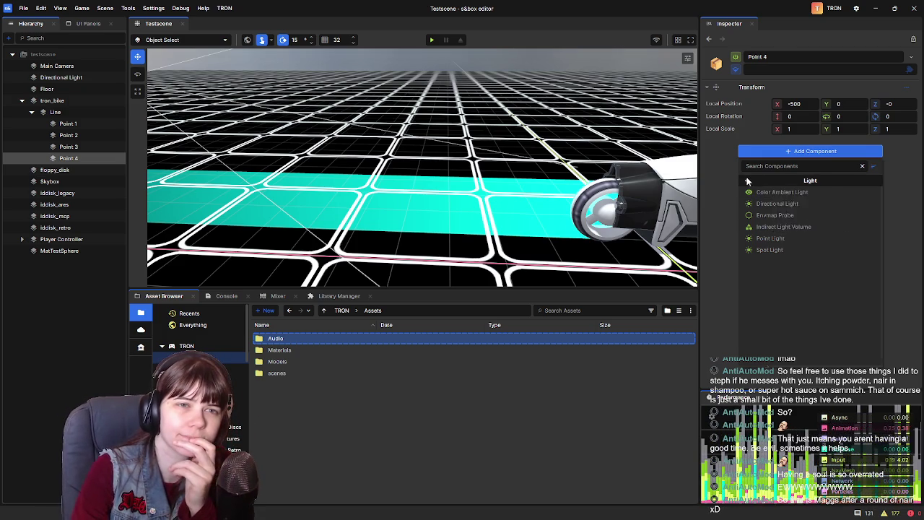
pyautogui.press('BackSpace')
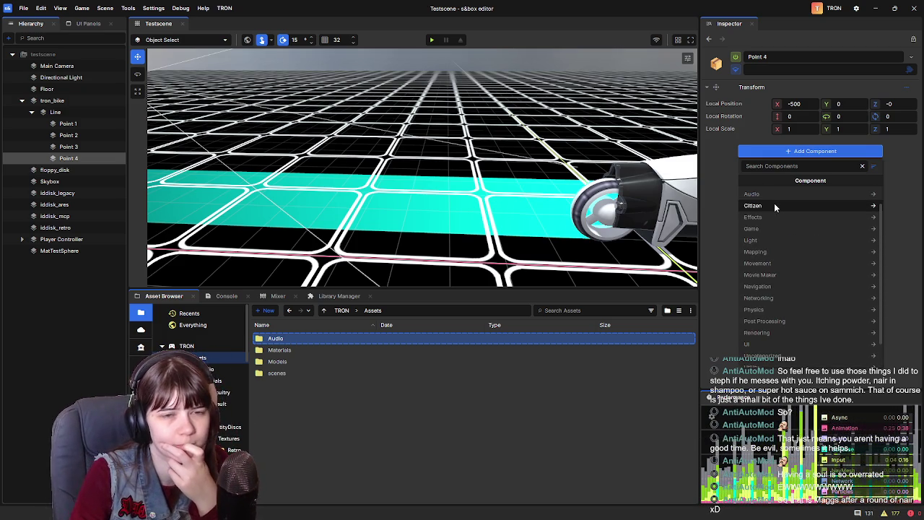
pyautogui.click(775, 205)
pyautogui.click(749, 180)
pyautogui.click(759, 194)
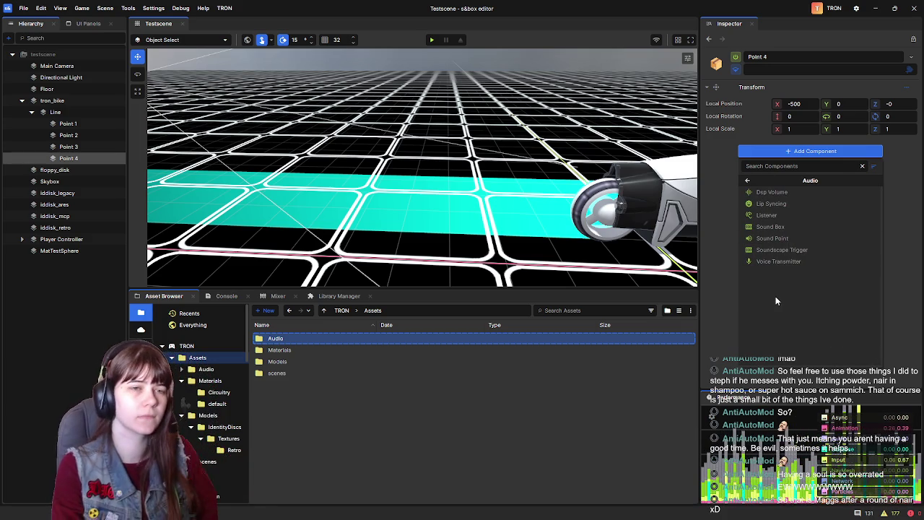
pyautogui.click(748, 182)
pyautogui.click(774, 217)
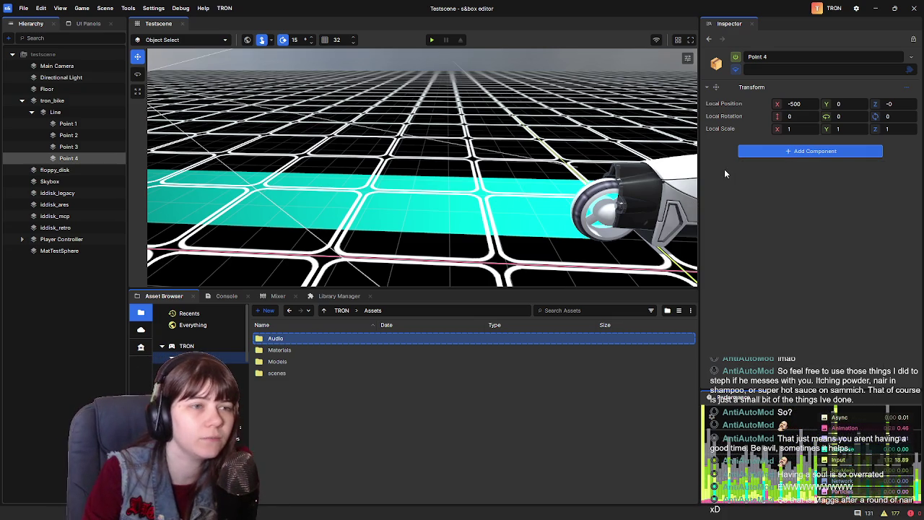
pyautogui.click(477, 170)
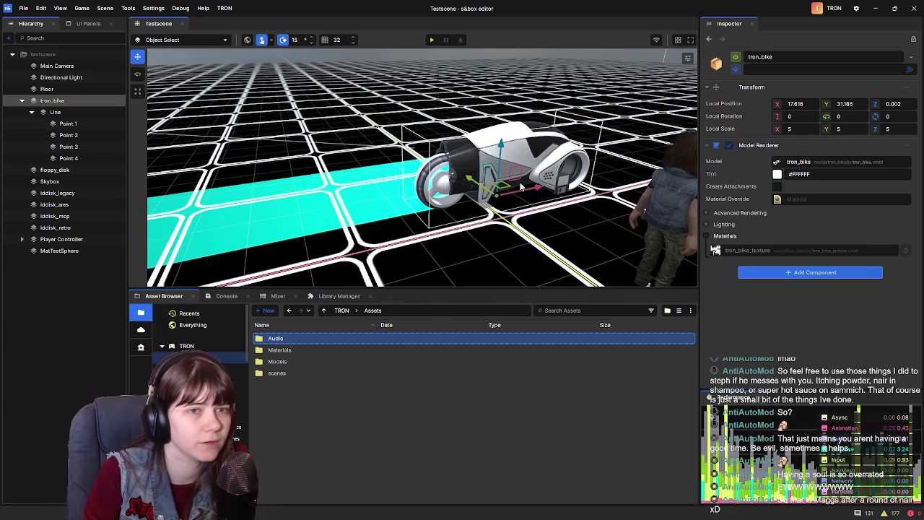
# - Add a Beam Effect to the tron_bike from the Effects category, after browsing Light and Game
pyautogui.click(767, 274)
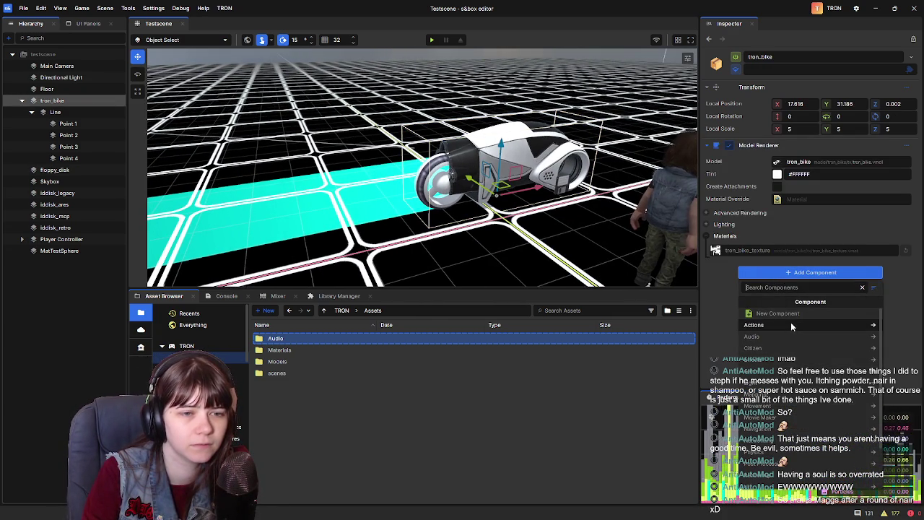
pyautogui.click(773, 383)
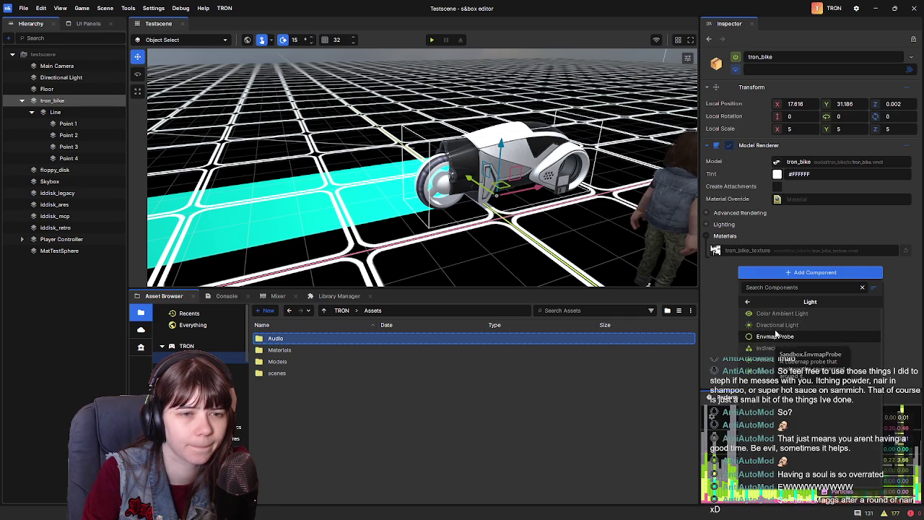
pyautogui.click(748, 301)
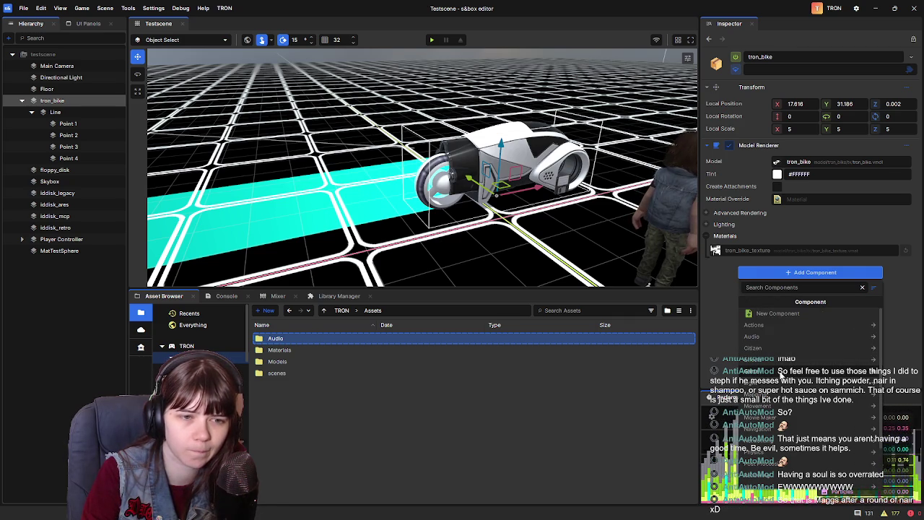
pyautogui.click(783, 373)
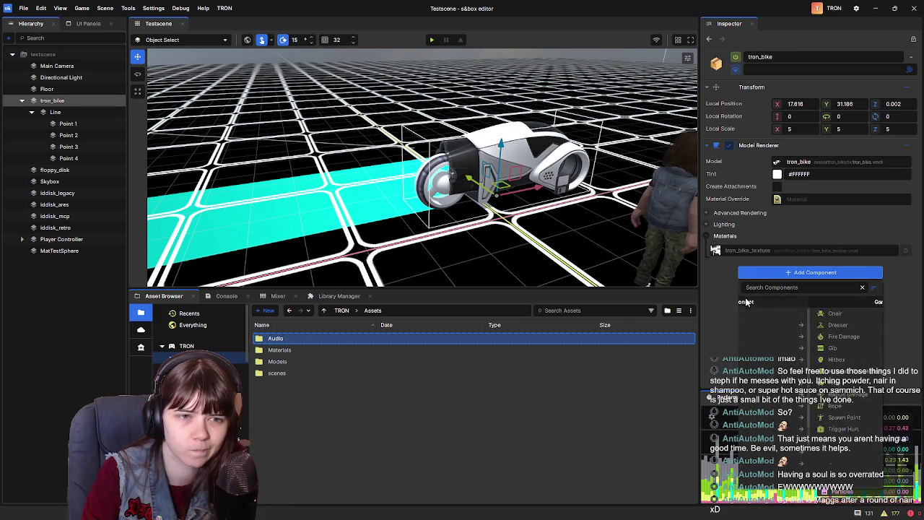
pyautogui.click(747, 301)
pyautogui.click(782, 361)
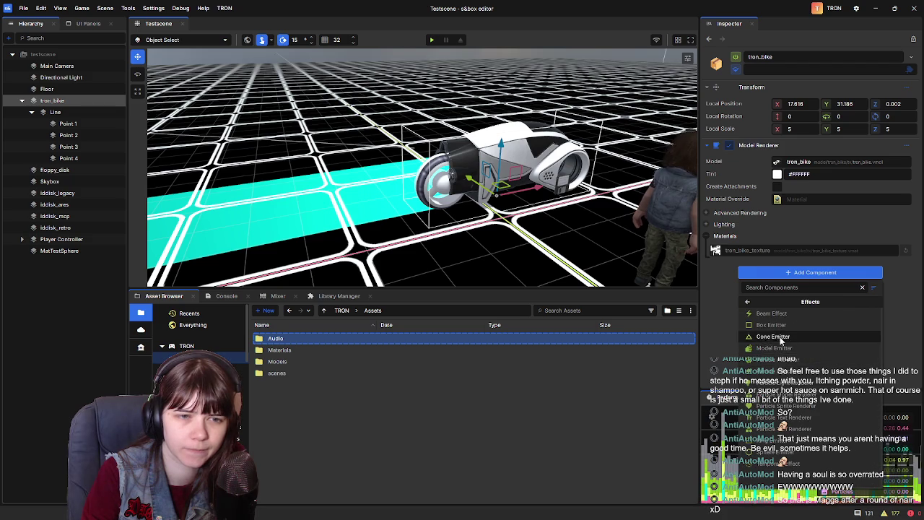
pyautogui.click(790, 316)
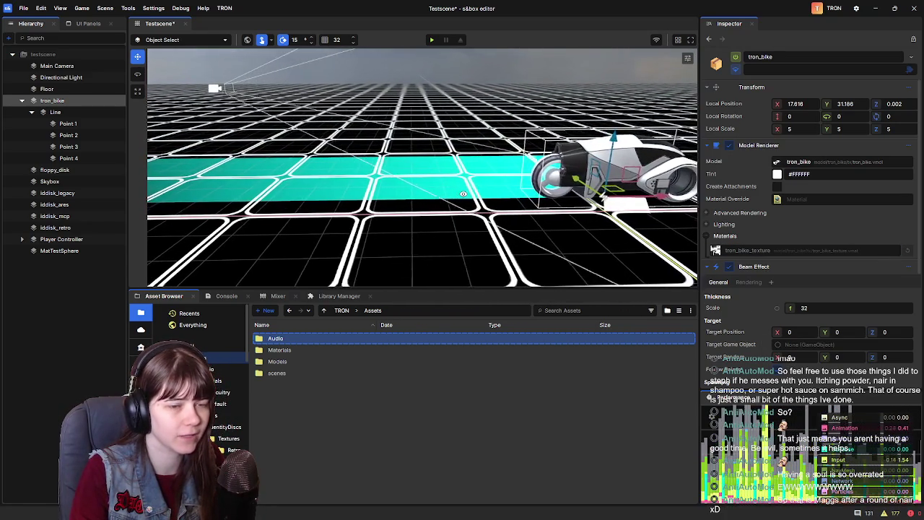
pyautogui.scroll(-3, 735, 318)
pyautogui.scroll(1, 737, 311)
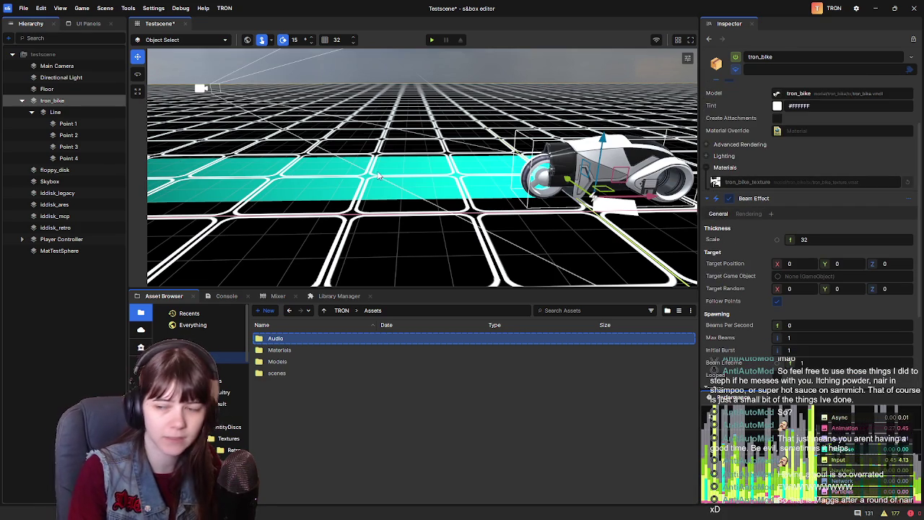
pyautogui.moveTo(378, 175)
pyautogui.mouseDown()
pyautogui.moveTo(406, 179)
pyautogui.moveTo(394, 173)
pyautogui.mouseUp()
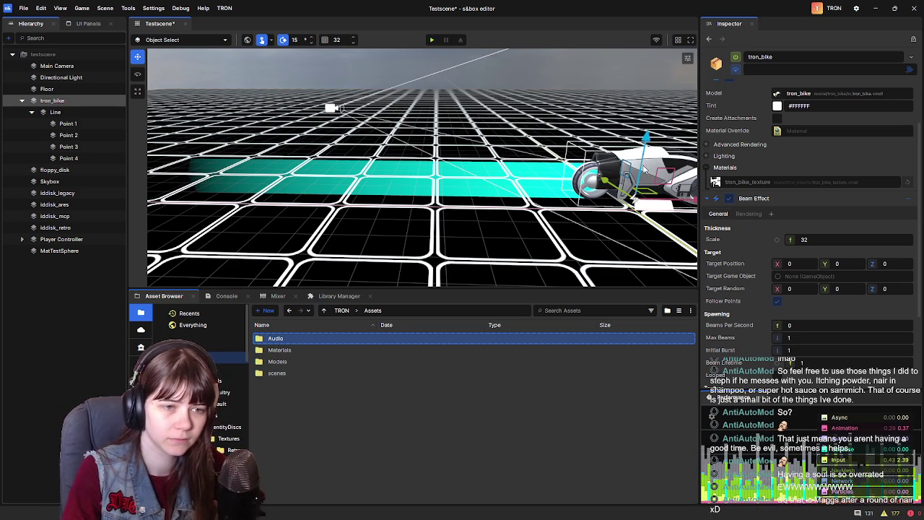
pyautogui.scroll(-2, 759, 307)
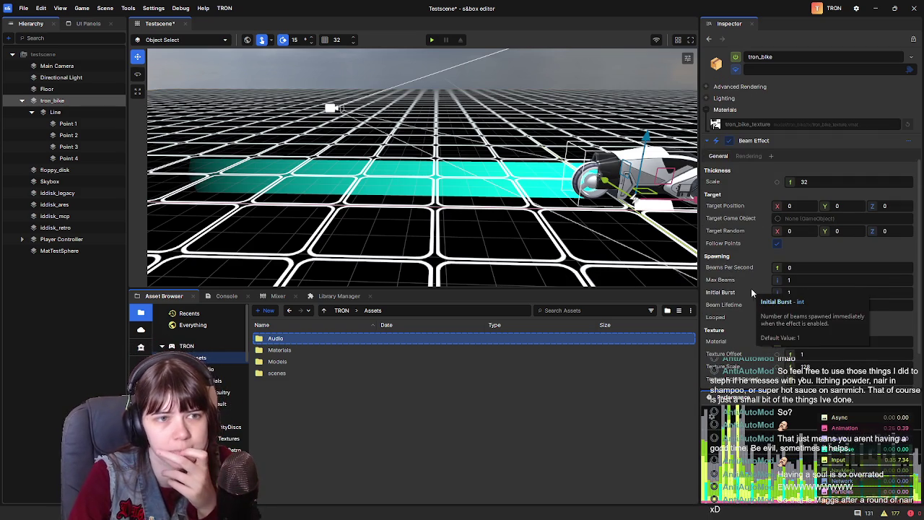
pyautogui.scroll(-2, 737, 289)
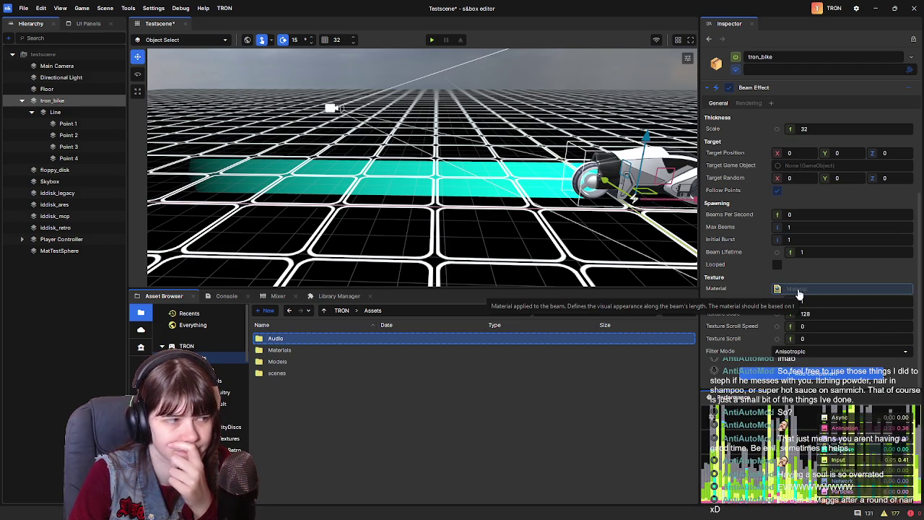
# - Assign Circuitry_White.vmat from Materials > Circuitry to the Beam Effect's Material field
pyautogui.doubleClick(308, 351)
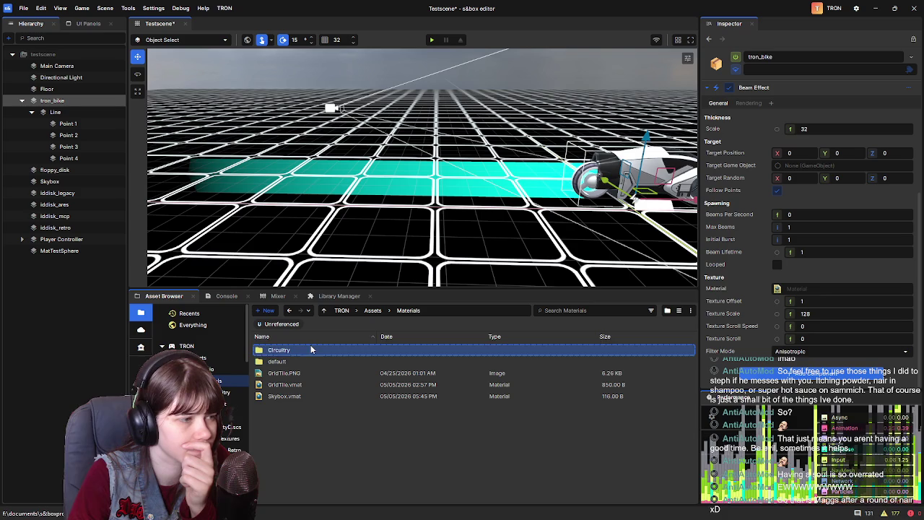
pyautogui.doubleClick(309, 351)
pyautogui.moveTo(314, 424); pyautogui.dragTo(795, 288)
# - Frame the tron_bike and slide it along its X axis
pyautogui.press('f')
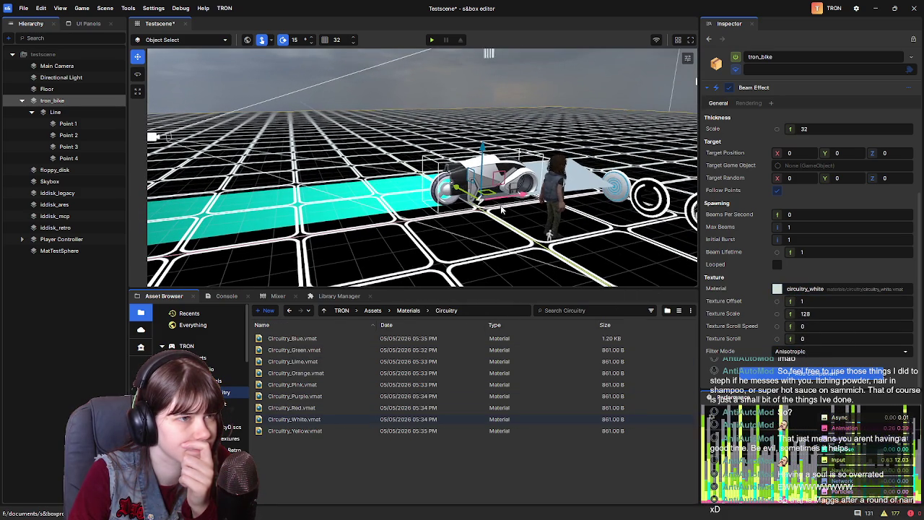
pyautogui.moveTo(525, 195); pyautogui.dragTo(440, 216)
pyautogui.scroll(3, 730, 240)
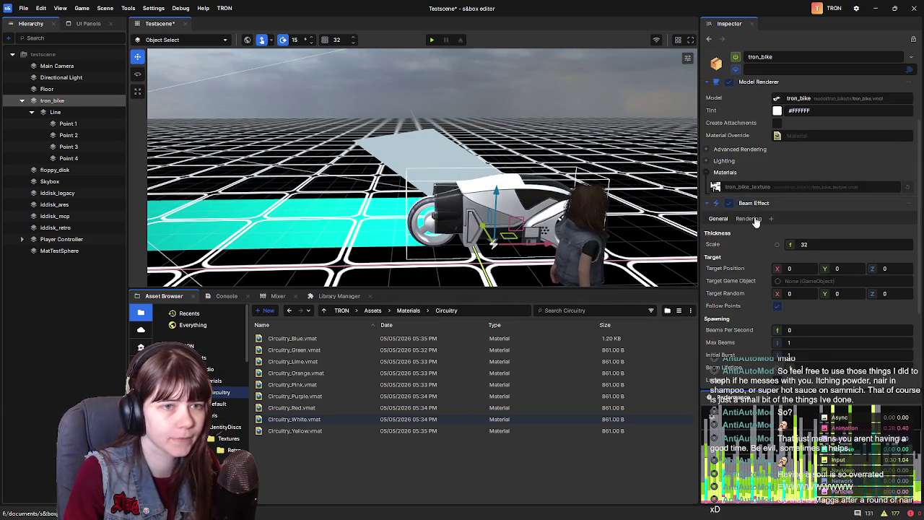
# - In the Beam Effect's Rendering settings, set Beam Color to Gradient and open the Gradient Editor
pyautogui.click(751, 218)
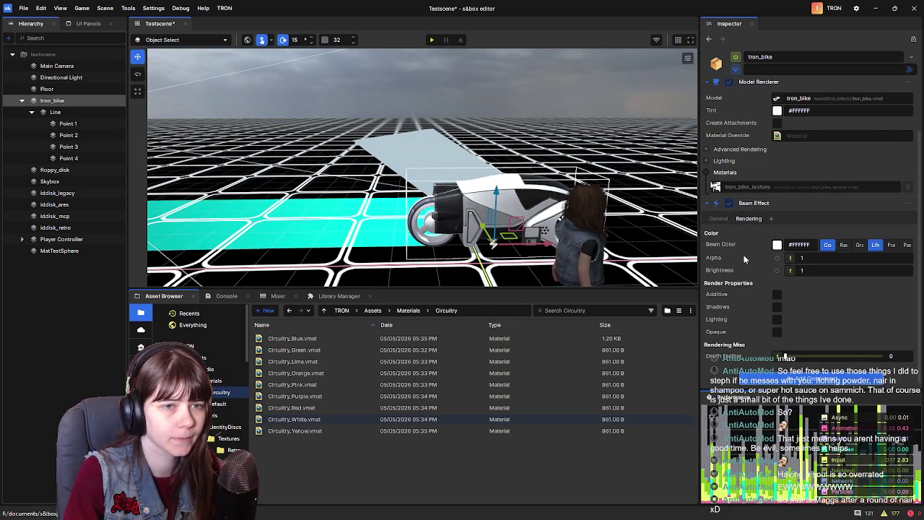
pyautogui.click(845, 241)
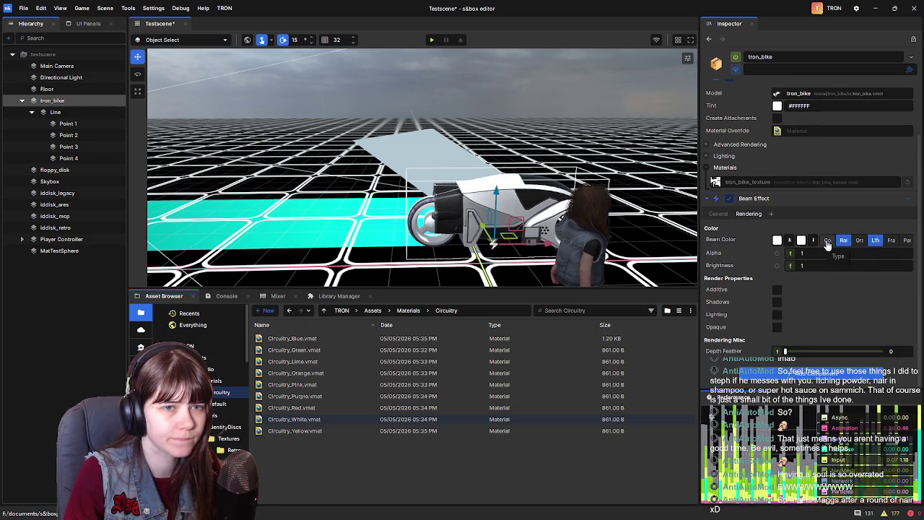
pyautogui.click(827, 241)
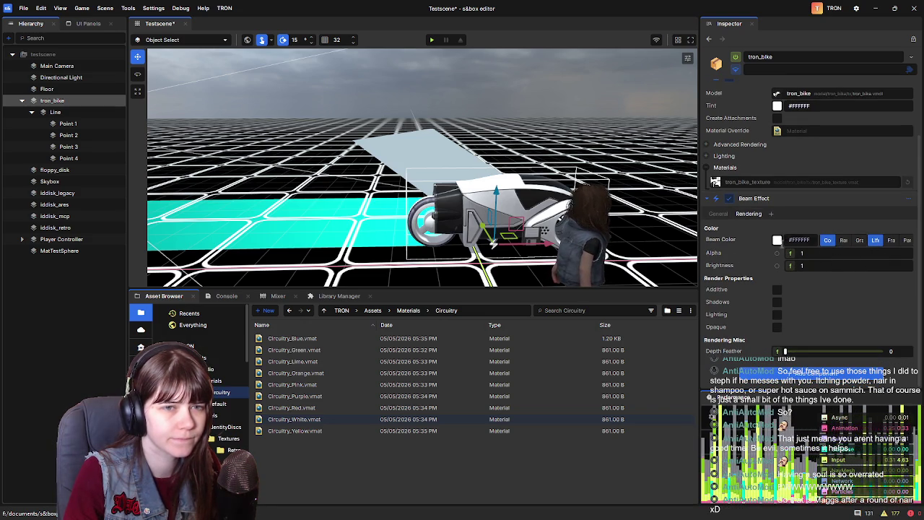
pyautogui.moveTo(699, 225)
pyautogui.mouseDown()
pyautogui.moveTo(654, 227)
pyautogui.moveTo(673, 227)
pyautogui.mouseUp()
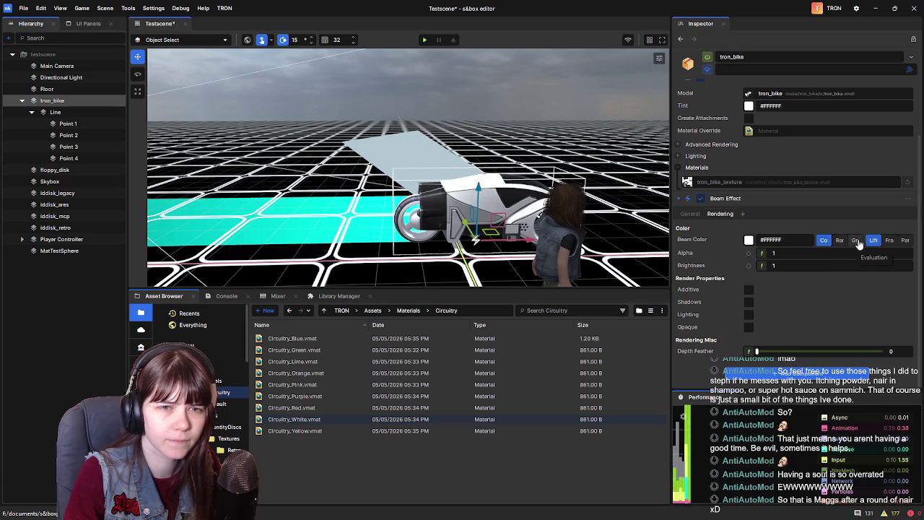
pyautogui.click(855, 241)
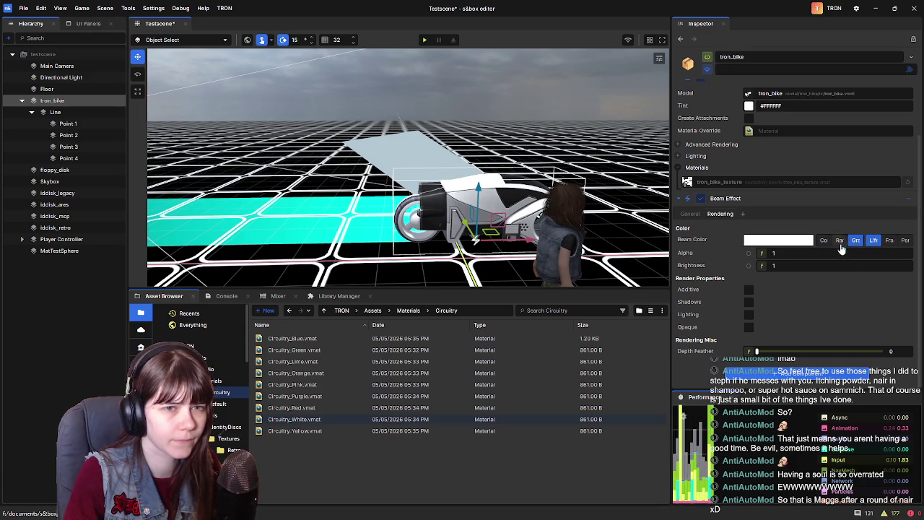
pyautogui.click(779, 241)
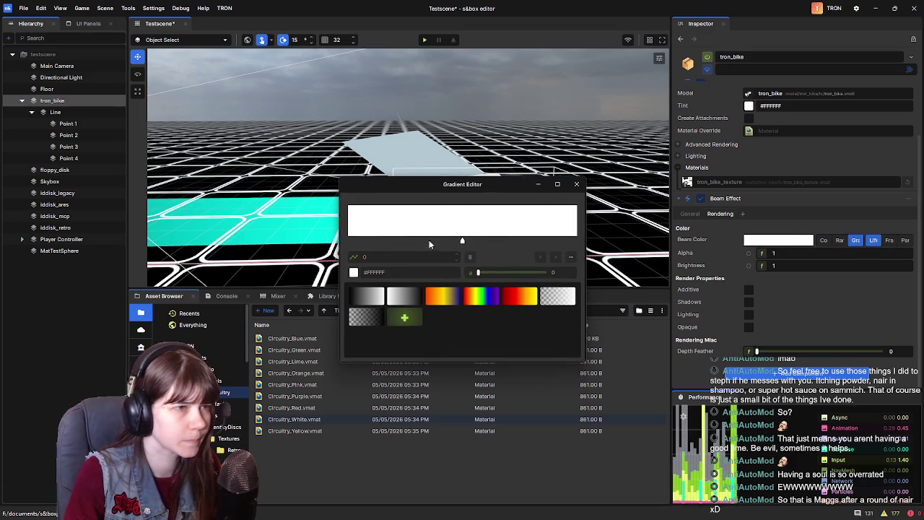
# - Try several gradient presets, settle on black-to-white, and close the Gradient Editor
pyautogui.moveTo(463, 244); pyautogui.dragTo(395, 243)
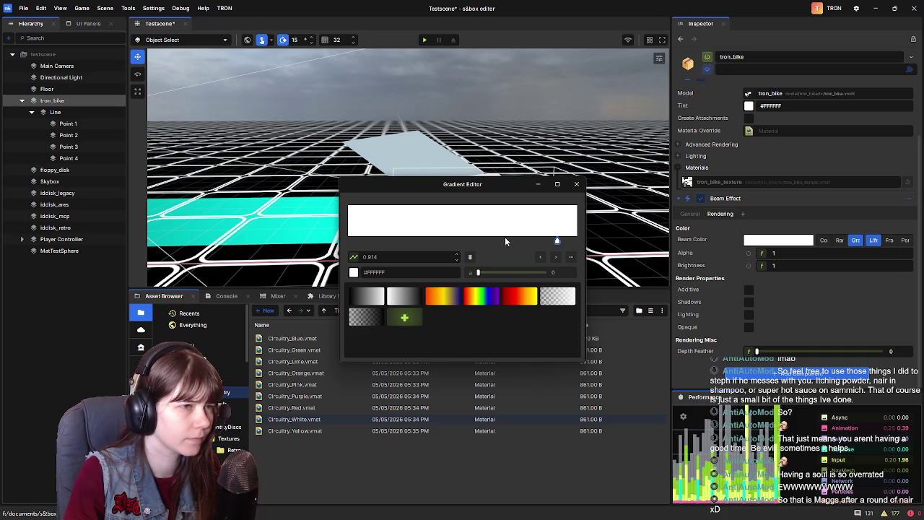
pyautogui.click(401, 297)
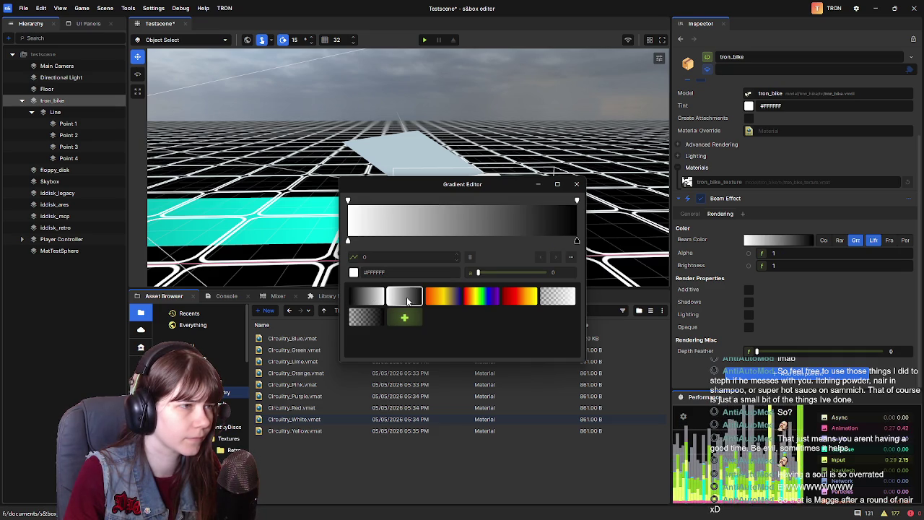
pyautogui.moveTo(462, 185)
pyautogui.mouseDown()
pyautogui.moveTo(486, 234)
pyautogui.moveTo(687, 177)
pyautogui.moveTo(748, 178)
pyautogui.mouseUp()
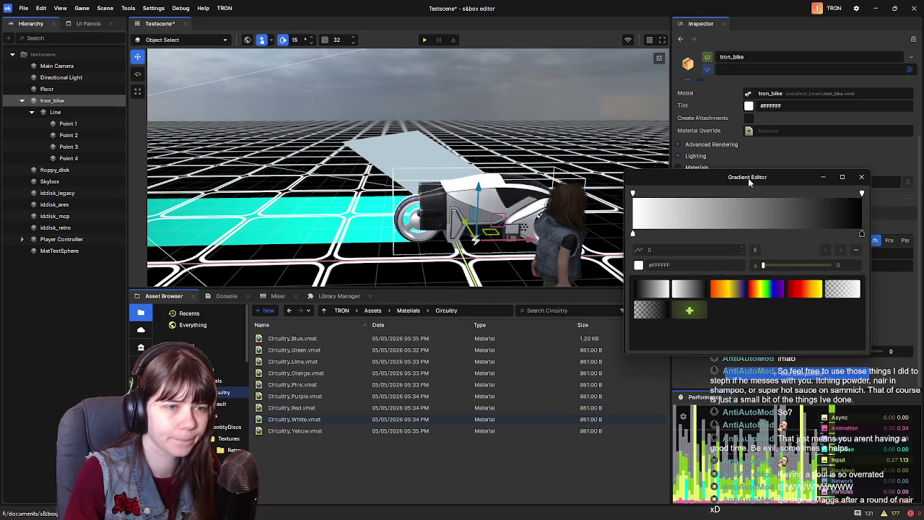
pyautogui.click(654, 289)
pyautogui.click(682, 292)
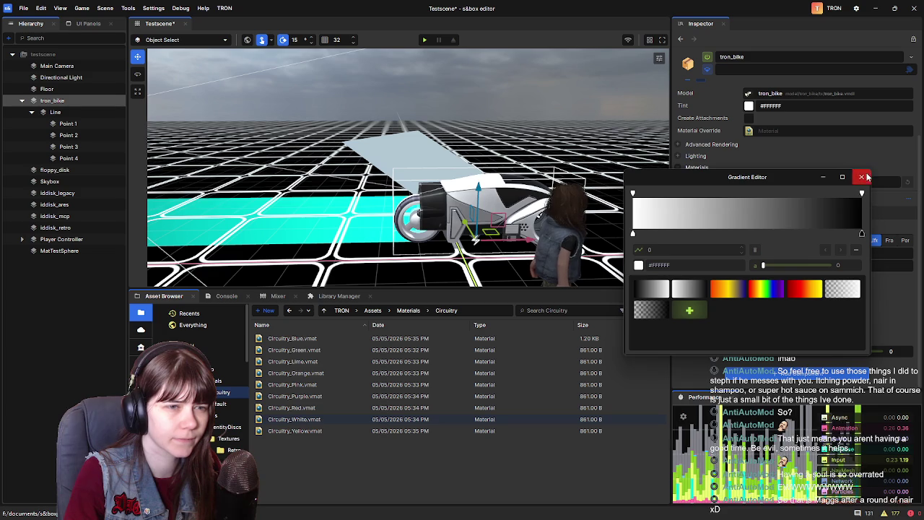
pyautogui.click(728, 290)
pyautogui.click(765, 291)
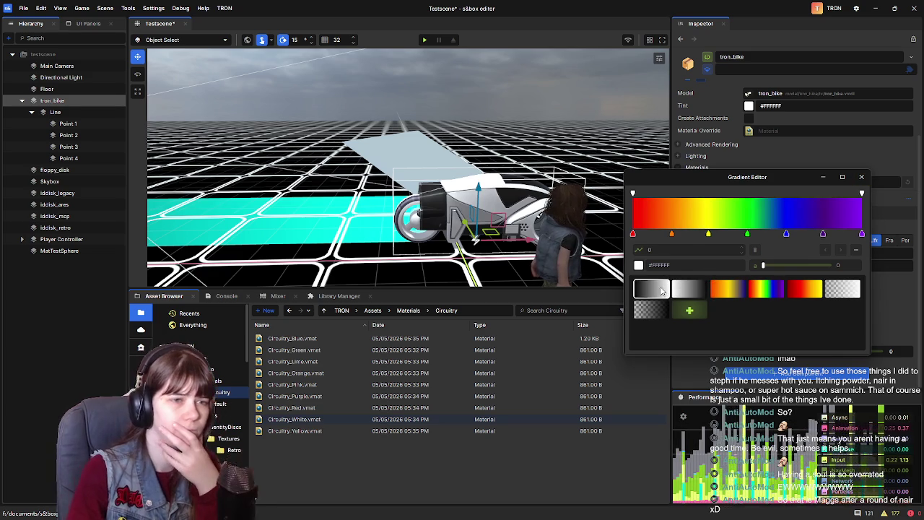
pyautogui.click(653, 290)
pyautogui.click(862, 177)
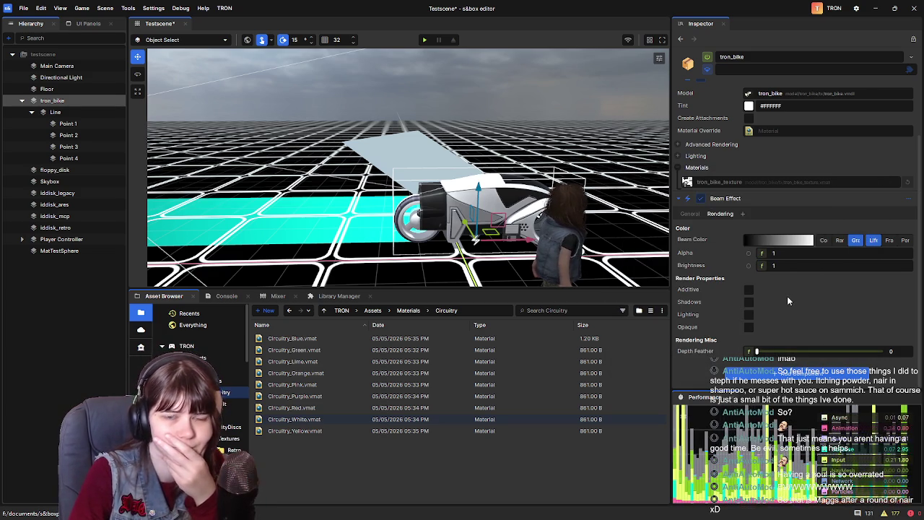
# - Tick Additive for the beam, leaving Lighting off and Depth Feather at 0
pyautogui.click(750, 290)
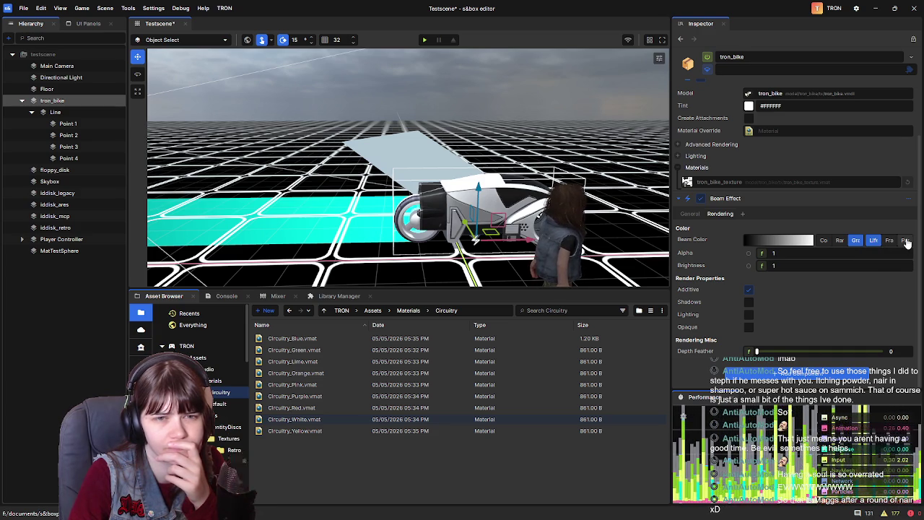
pyautogui.click(749, 316)
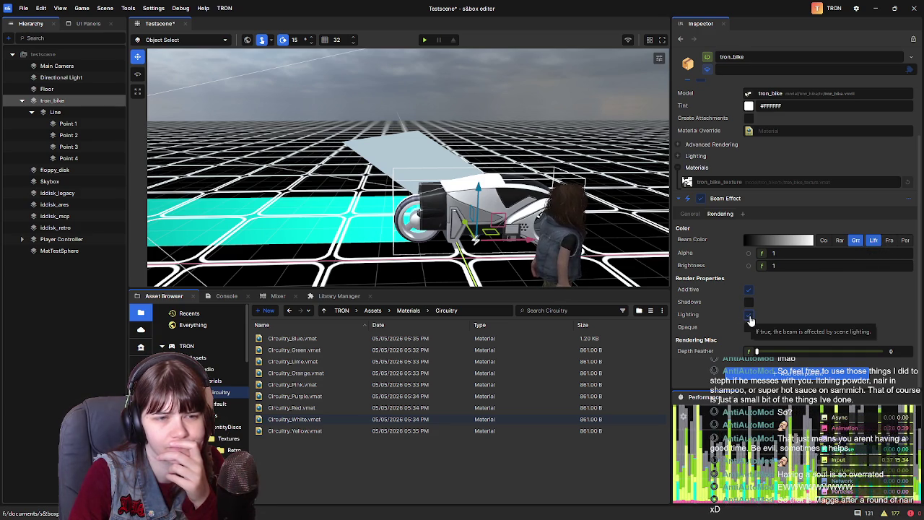
pyautogui.click(750, 315)
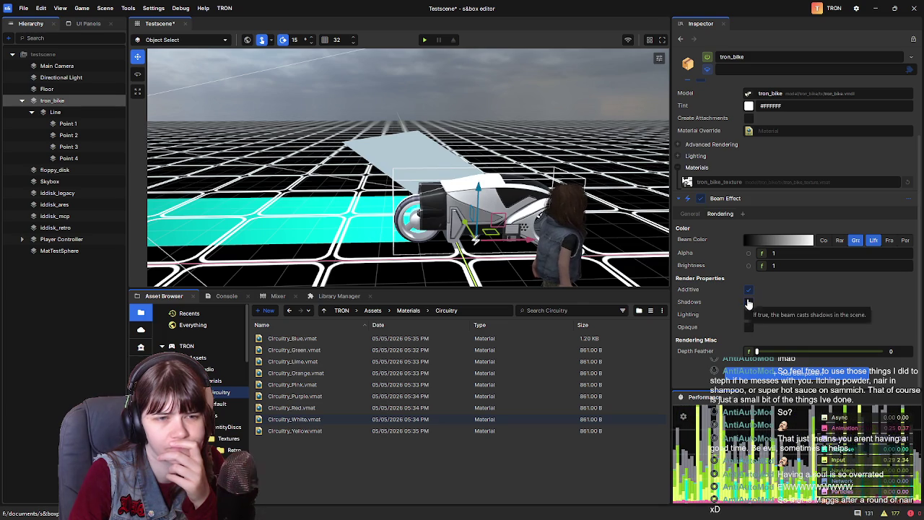
pyautogui.click(749, 291)
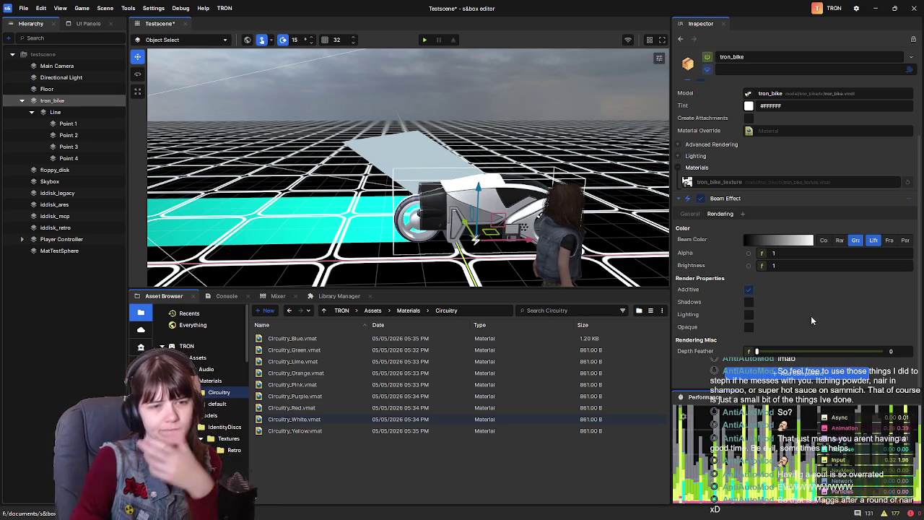
pyautogui.moveTo(757, 351)
pyautogui.mouseDown()
pyautogui.moveTo(883, 352)
pyautogui.moveTo(757, 352)
pyautogui.mouseUp()
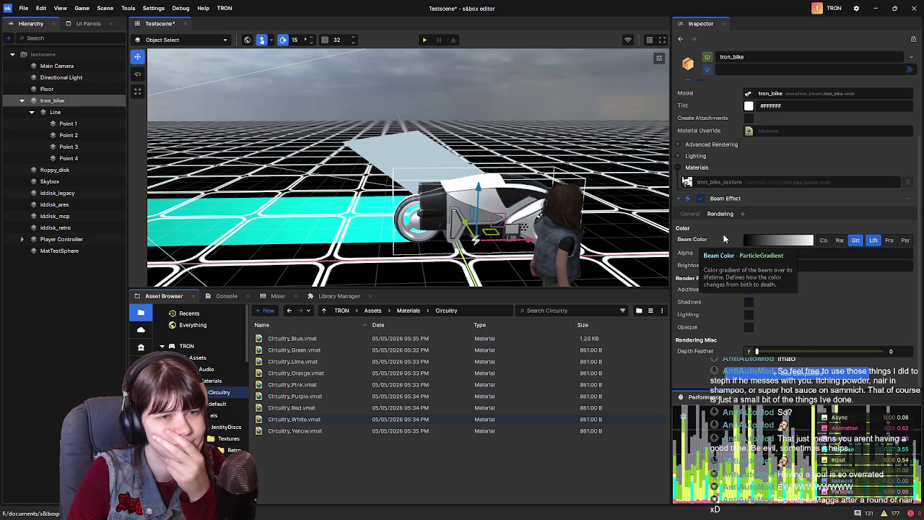
# - Open the beam colour gradient and pin the left opacity stop at position 0
pyautogui.click(764, 241)
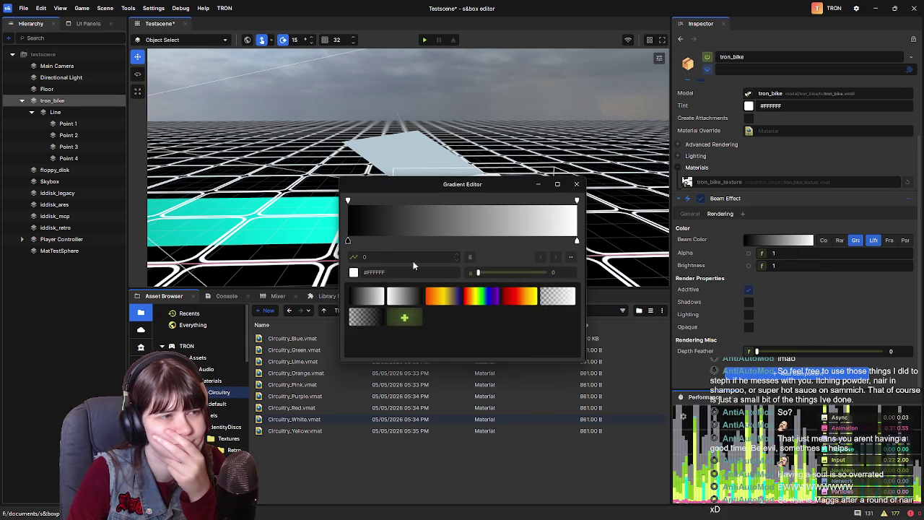
pyautogui.click(349, 240)
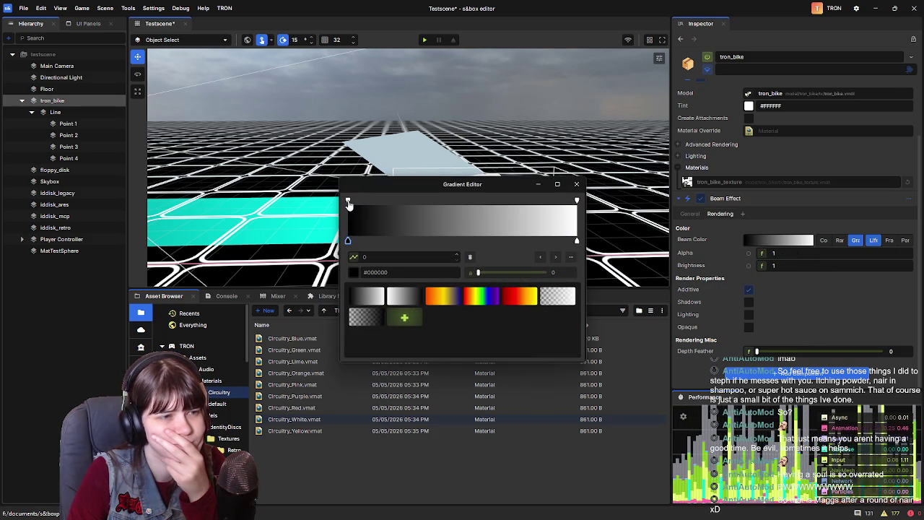
pyautogui.click(349, 203)
pyautogui.click(577, 241)
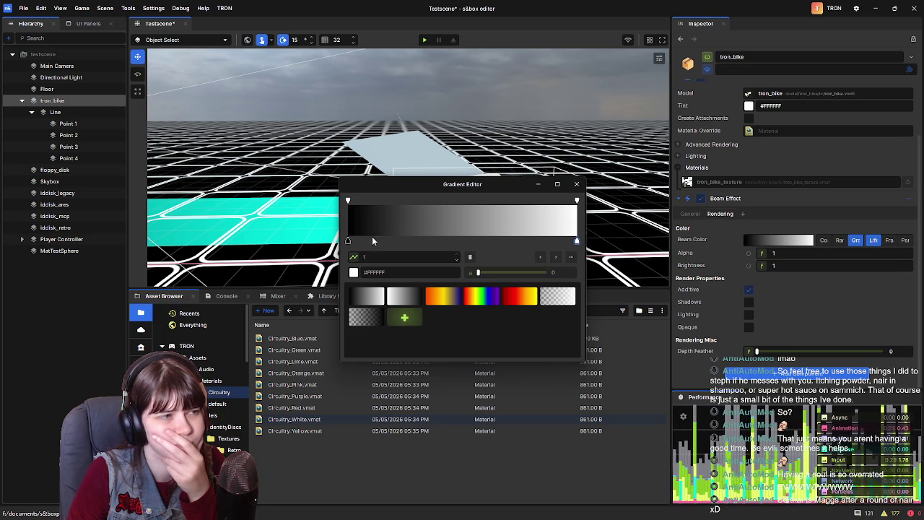
pyautogui.click(350, 241)
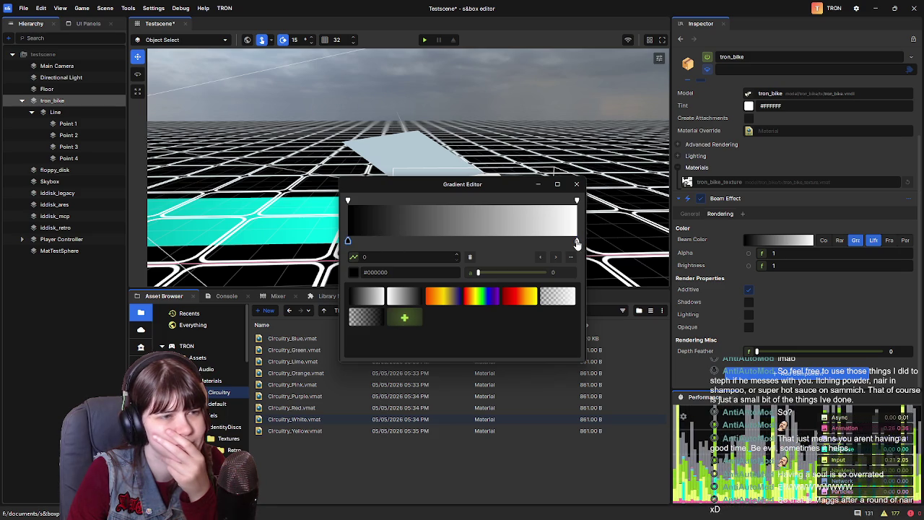
pyautogui.click(350, 202)
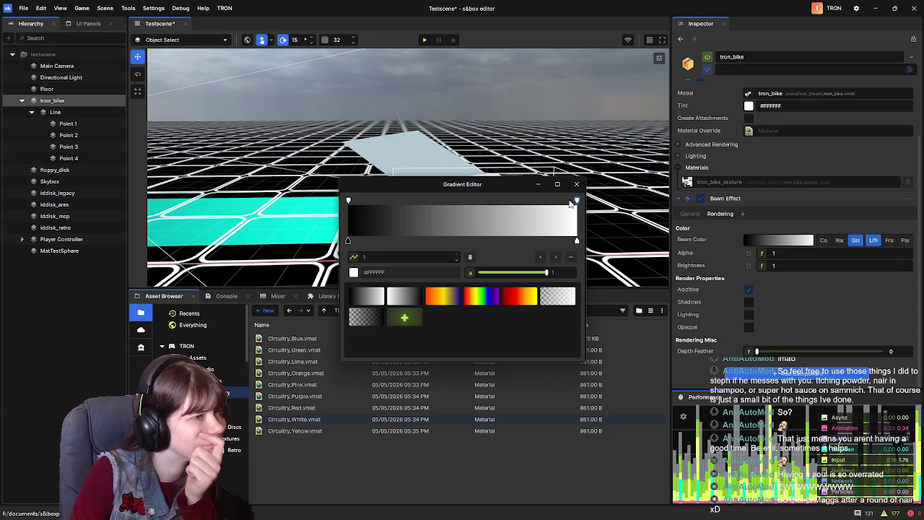
pyautogui.moveTo(349, 201); pyautogui.dragTo(336, 205)
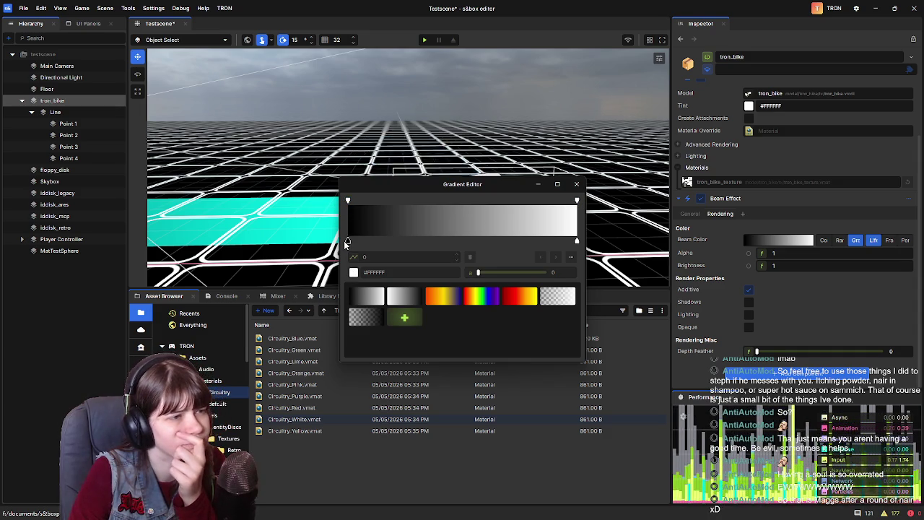
# - Set the left colour stop to cyan #00D5FF and delete a stray middle stop
pyautogui.click(347, 241)
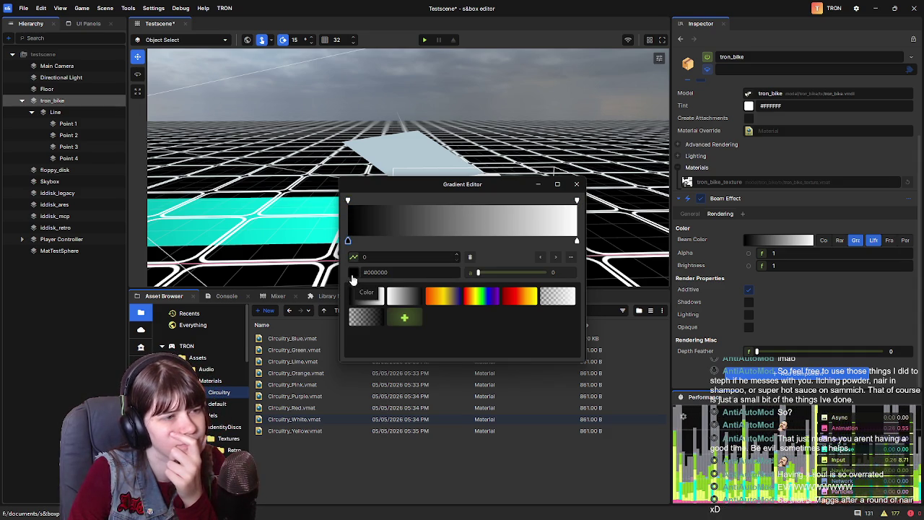
pyautogui.click(353, 272)
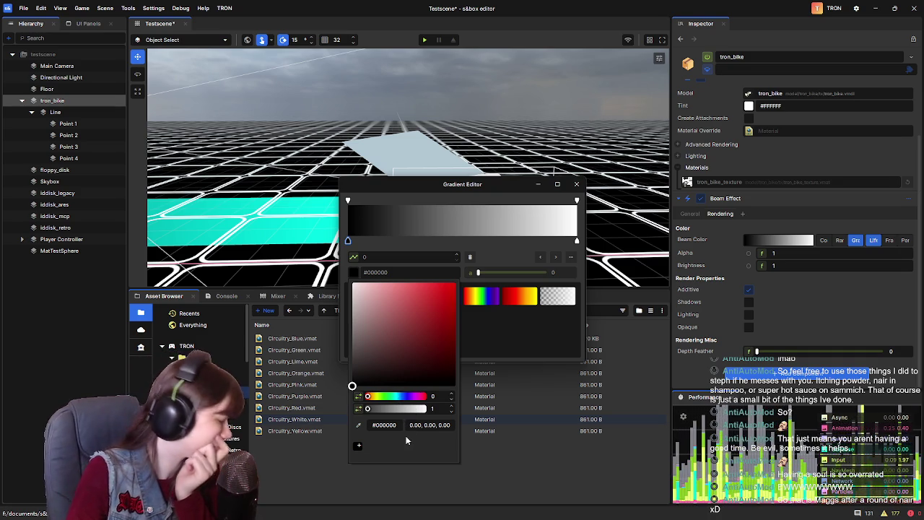
pyautogui.click(398, 426)
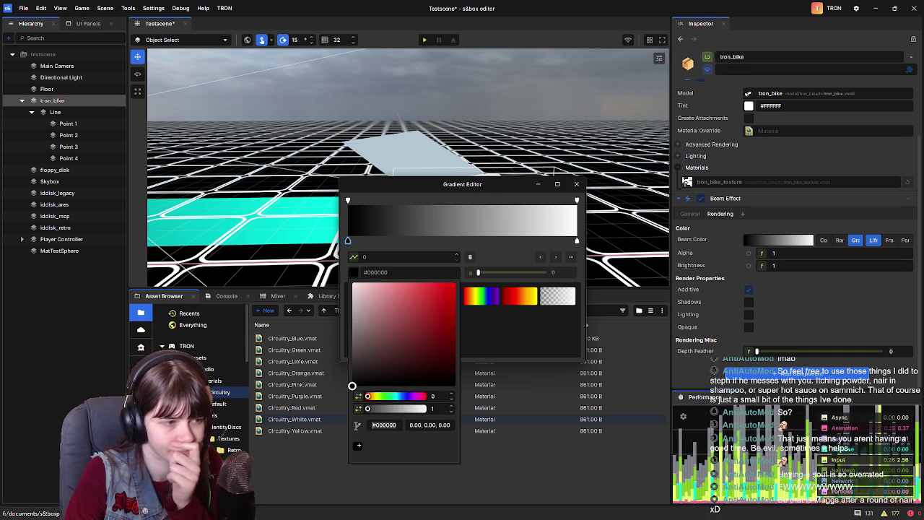
pyautogui.click(398, 397)
pyautogui.click(456, 281)
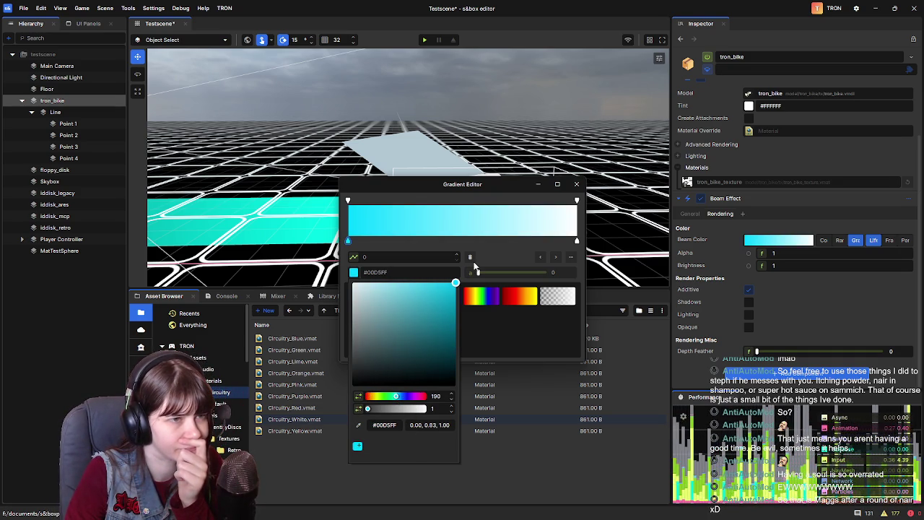
pyautogui.click(514, 241)
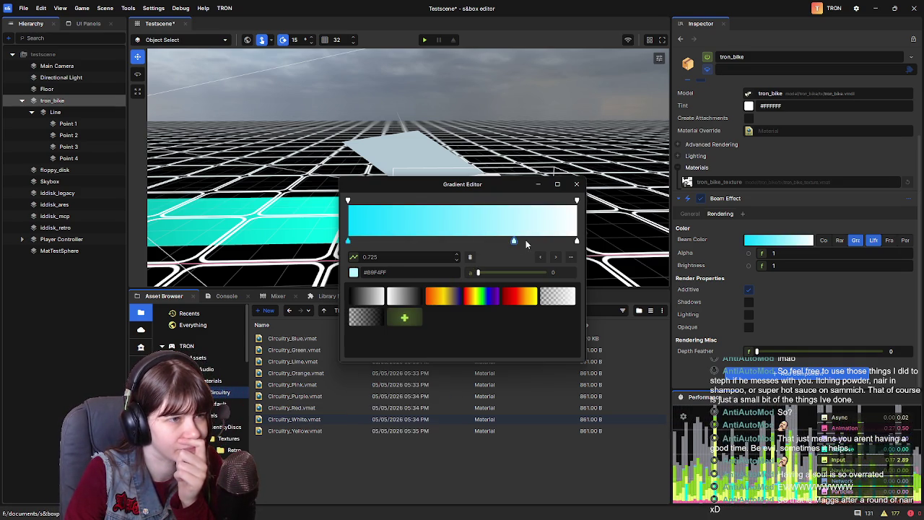
pyautogui.press('Delete')
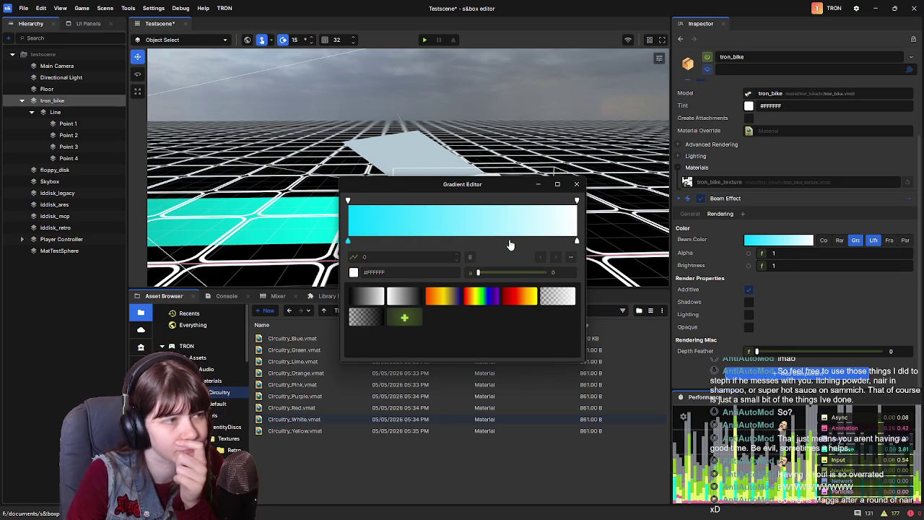
# - Copy the cyan #00D5FF hex value onto the right colour stop
pyautogui.click(577, 242)
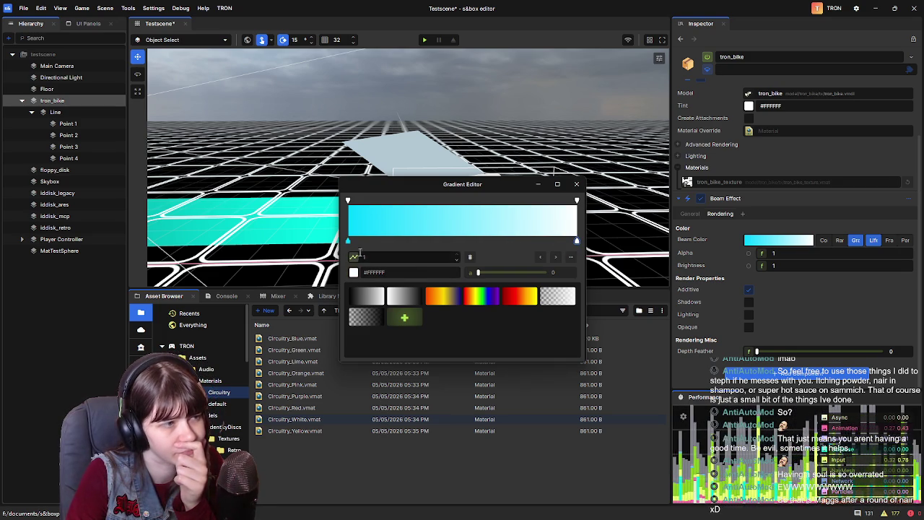
pyautogui.moveTo(420, 272); pyautogui.dragTo(339, 269)
pyautogui.hotkey('ctrl', 'c')
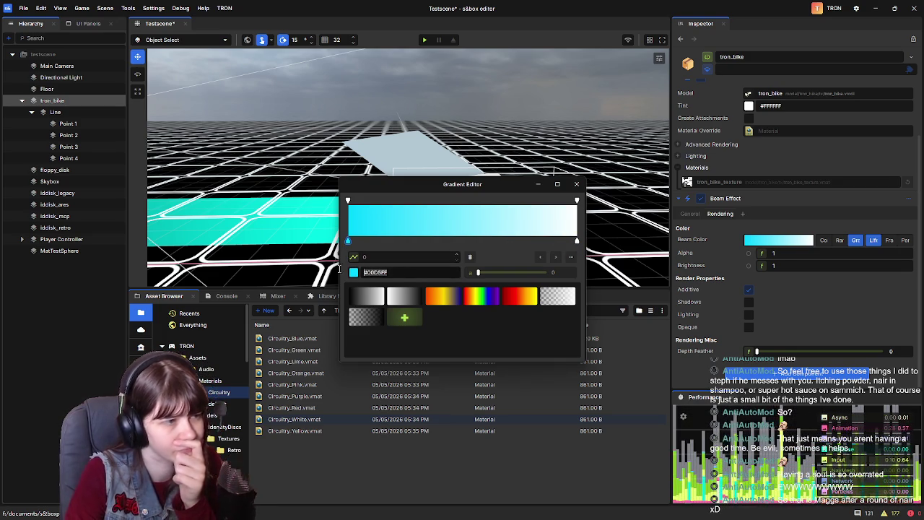
pyautogui.click(577, 242)
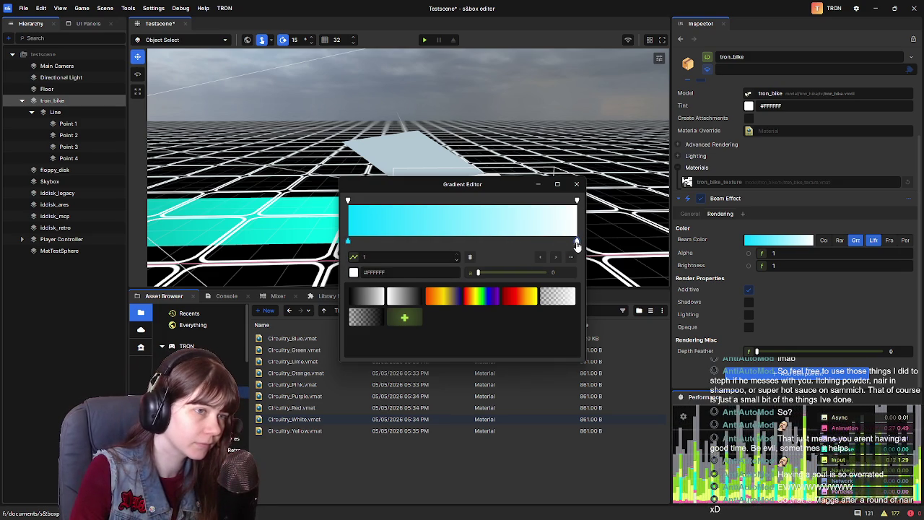
pyautogui.moveTo(409, 272); pyautogui.dragTo(345, 272)
pyautogui.hotkey('ctrl', 'v')
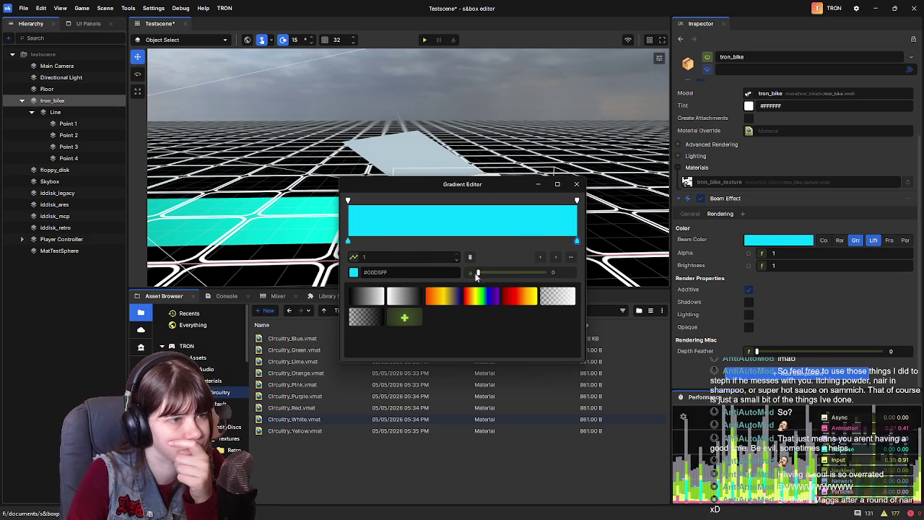
# - Fade the right opacity stop to 0 and close the gradient editor
pyautogui.click(577, 202)
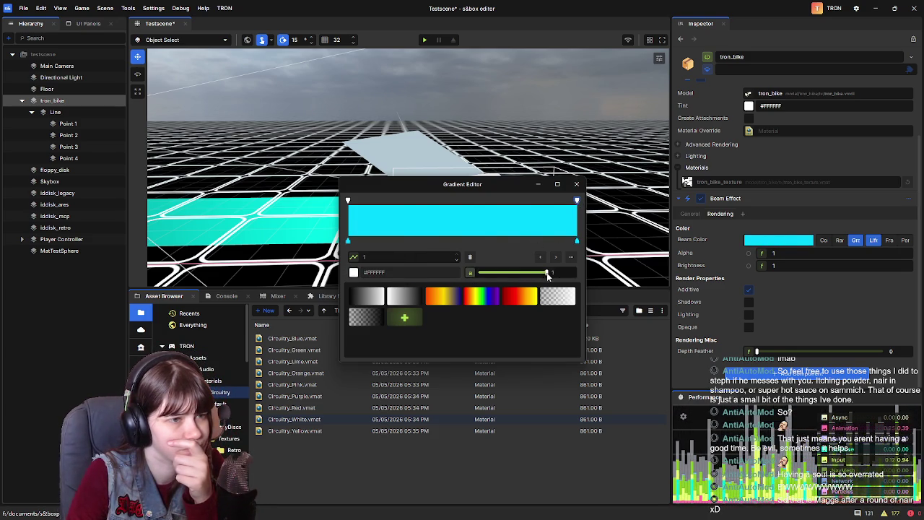
pyautogui.moveTo(547, 274)
pyautogui.mouseDown()
pyautogui.moveTo(484, 272)
pyautogui.moveTo(549, 273)
pyautogui.mouseUp()
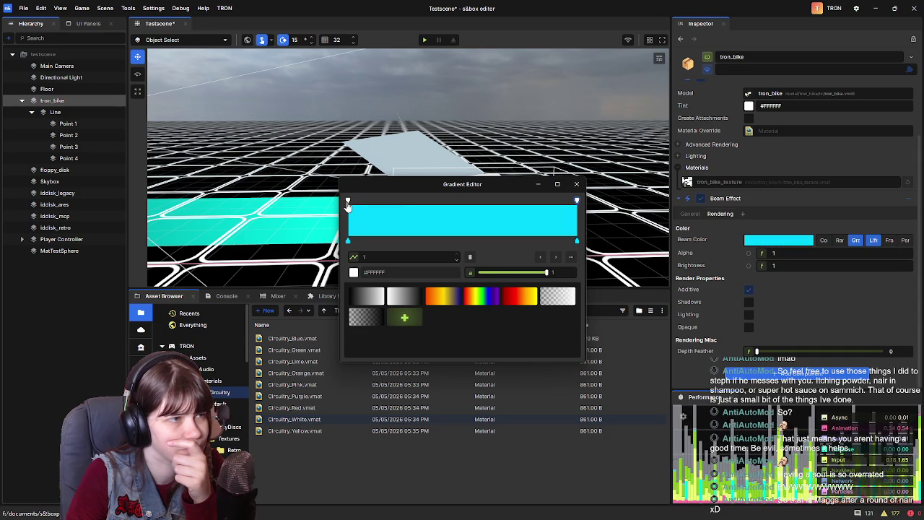
pyautogui.moveTo(470, 272)
pyautogui.mouseDown()
pyautogui.moveTo(452, 264)
pyautogui.moveTo(614, 276)
pyautogui.mouseUp()
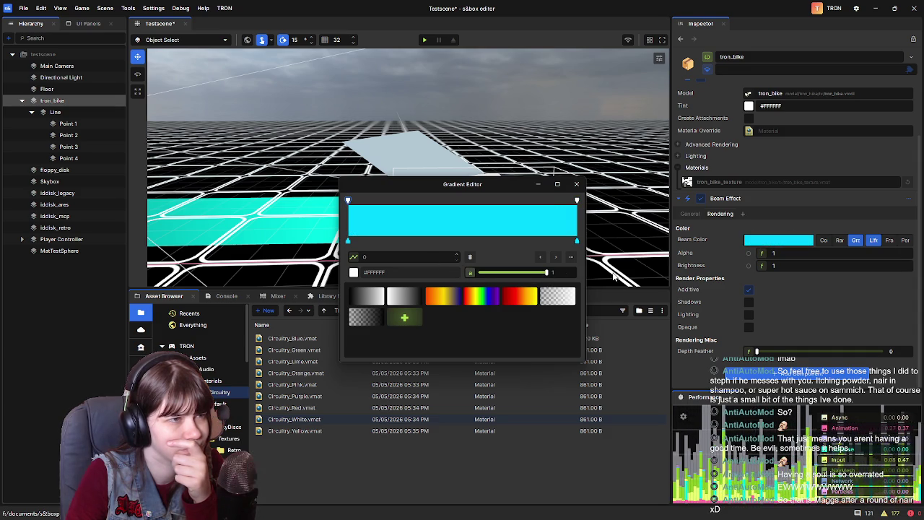
pyautogui.click(576, 202)
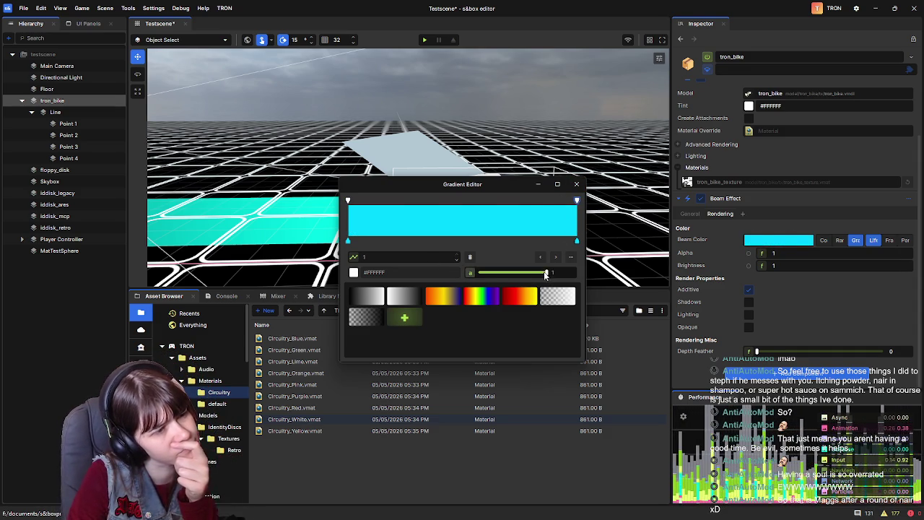
pyautogui.moveTo(546, 273); pyautogui.dragTo(456, 271)
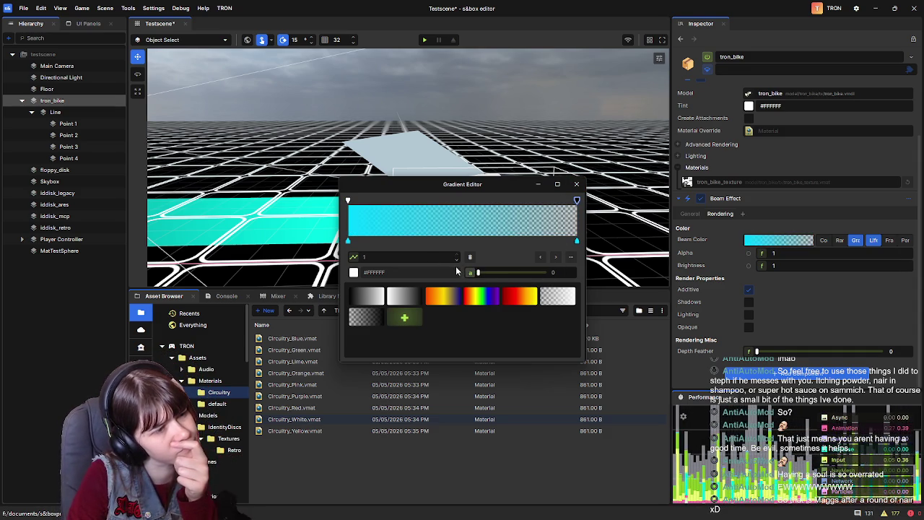
pyautogui.click(578, 184)
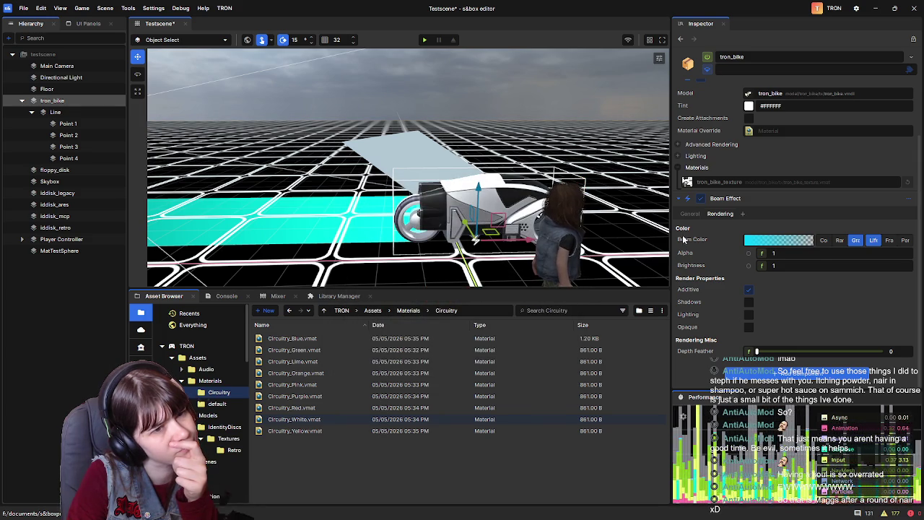
pyautogui.click(690, 213)
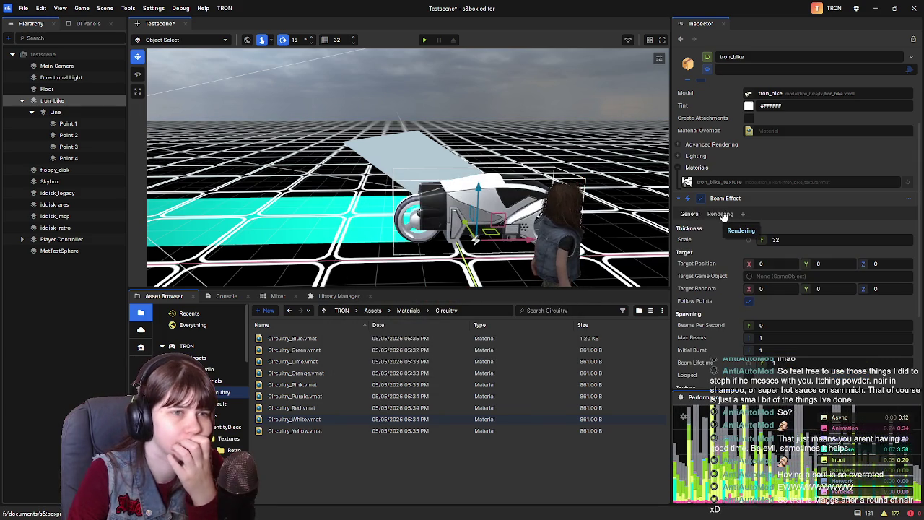
pyautogui.click(720, 214)
pyautogui.click(689, 214)
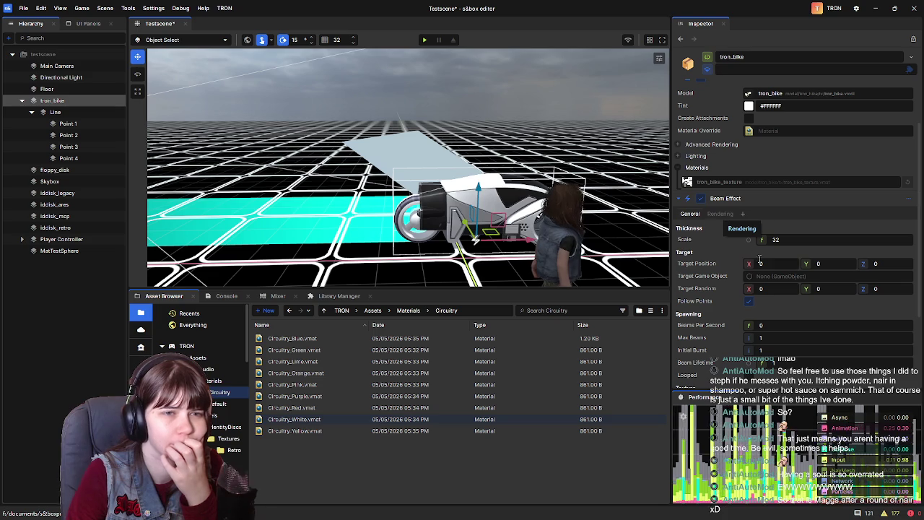
# - Pick tron_bike with the eyedropper as the Beam Effect's Target Game Object
pyautogui.click(907, 277)
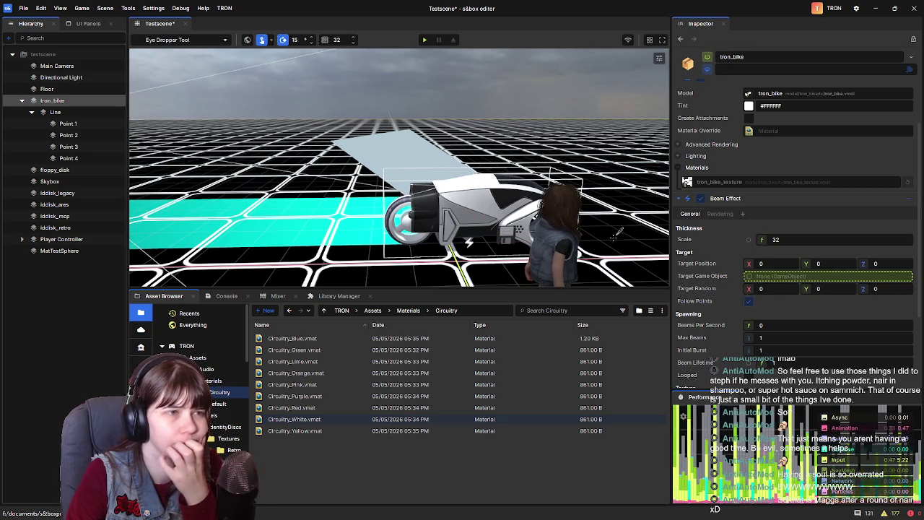
pyautogui.click(469, 242)
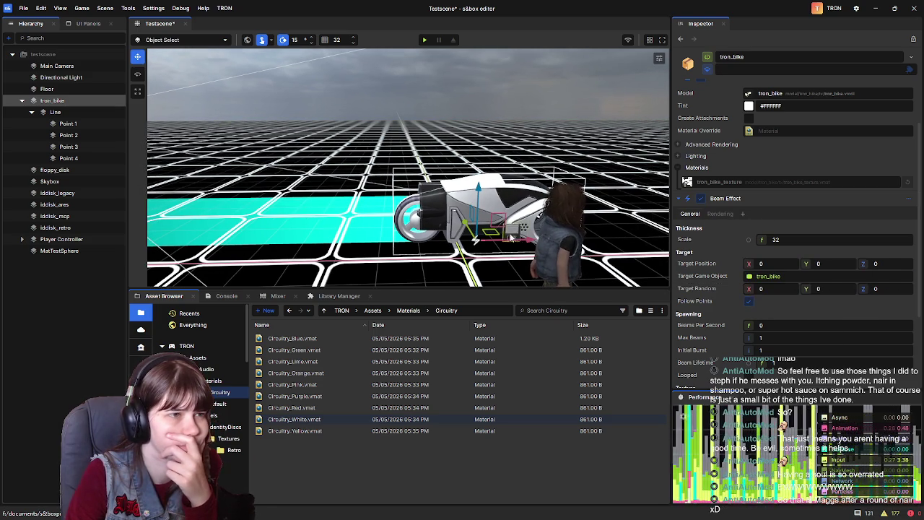
pyautogui.moveTo(522, 251)
pyautogui.mouseDown()
pyautogui.moveTo(509, 251)
pyautogui.moveTo(577, 249)
pyautogui.moveTo(368, 243)
pyautogui.moveTo(664, 246)
pyautogui.moveTo(357, 243)
pyautogui.moveTo(437, 239)
pyautogui.mouseUp()
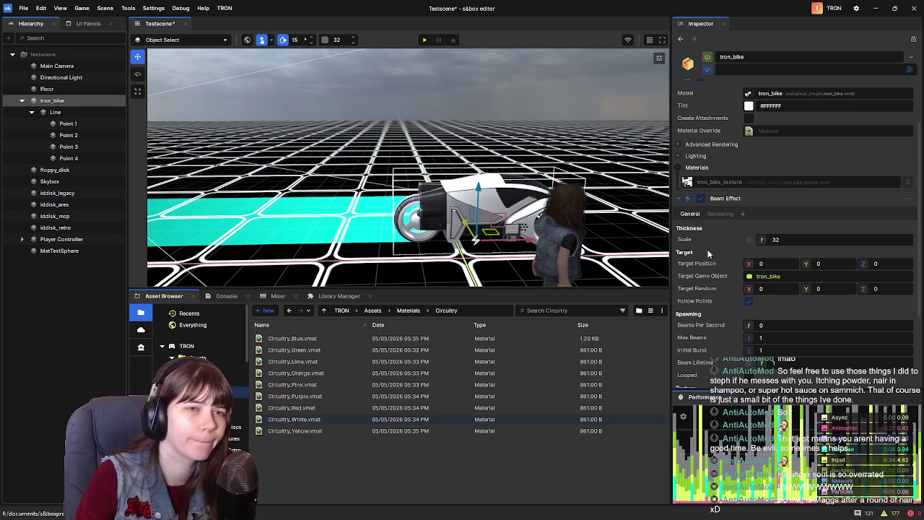
pyautogui.scroll(-2, 695, 247)
pyautogui.scroll(-2, 719, 181)
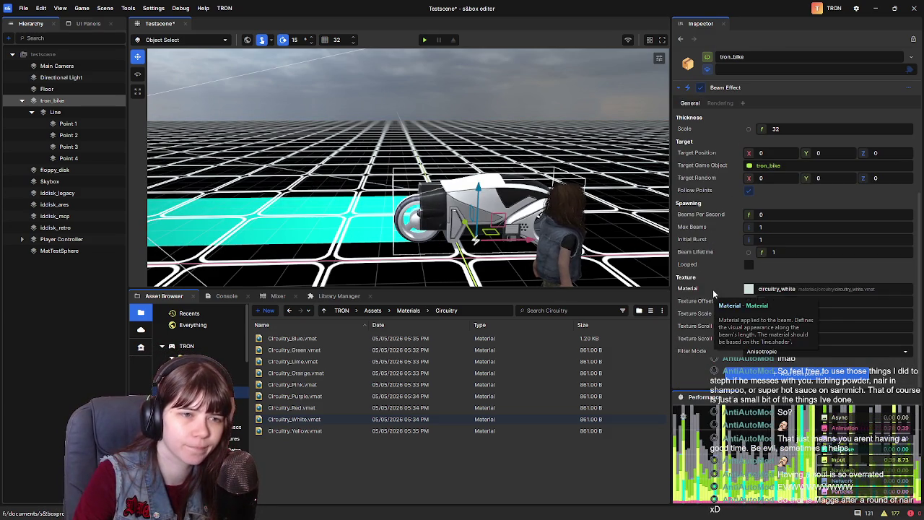
pyautogui.scroll(1, 685, 251)
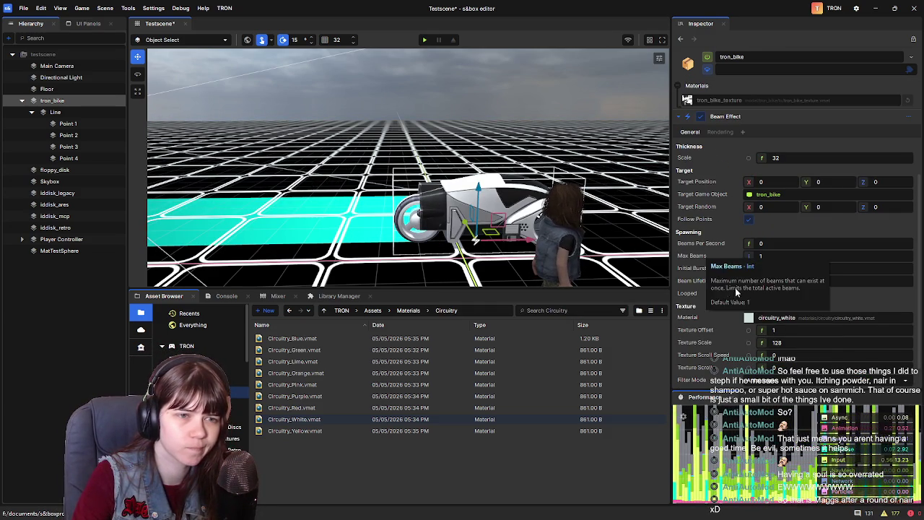
pyautogui.click(909, 119)
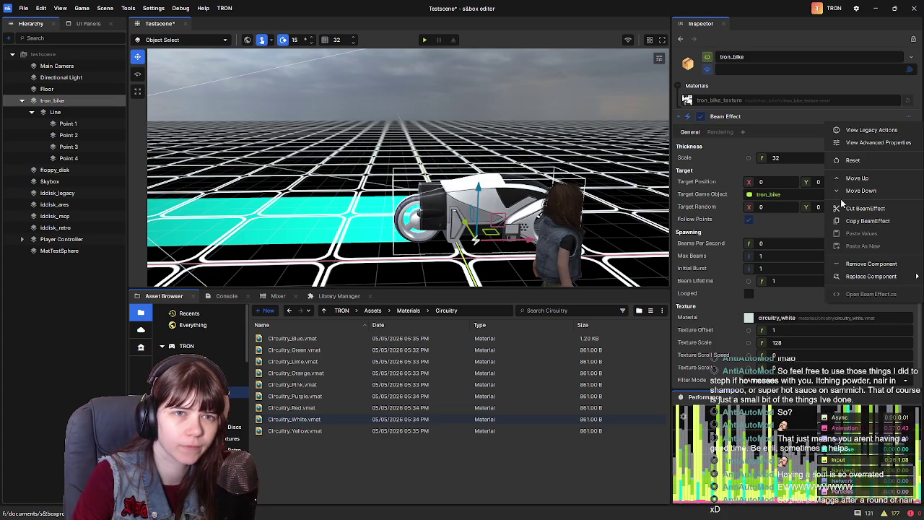
# - Remove the Beam Effect from tron_bike, then select and frame the Line object
pyautogui.click(874, 265)
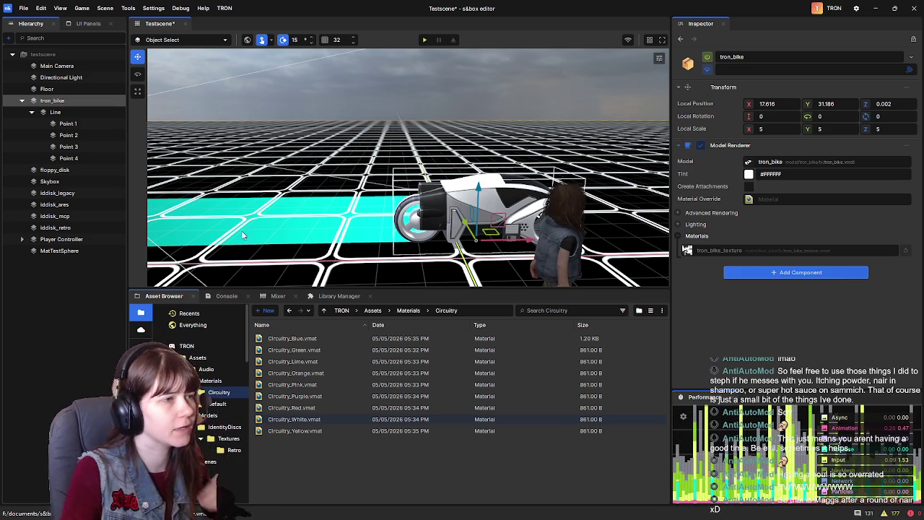
pyautogui.click(55, 112)
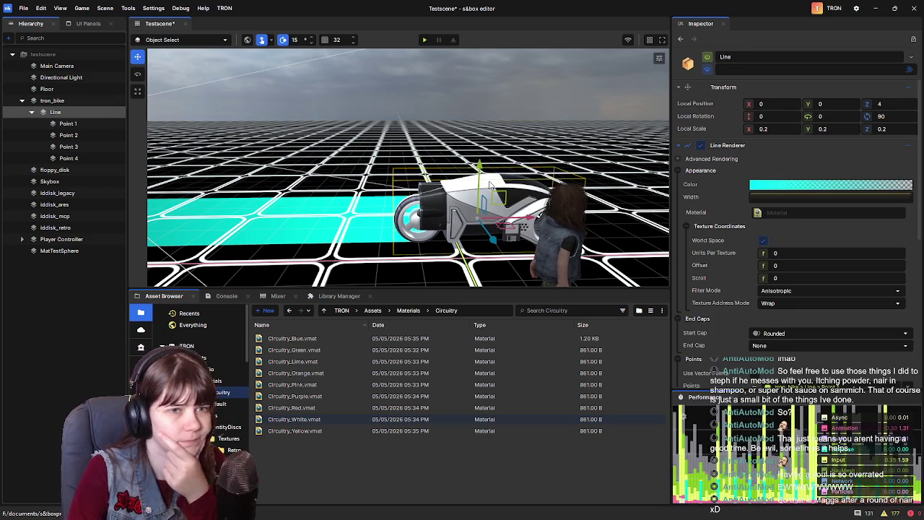
pyautogui.press('f')
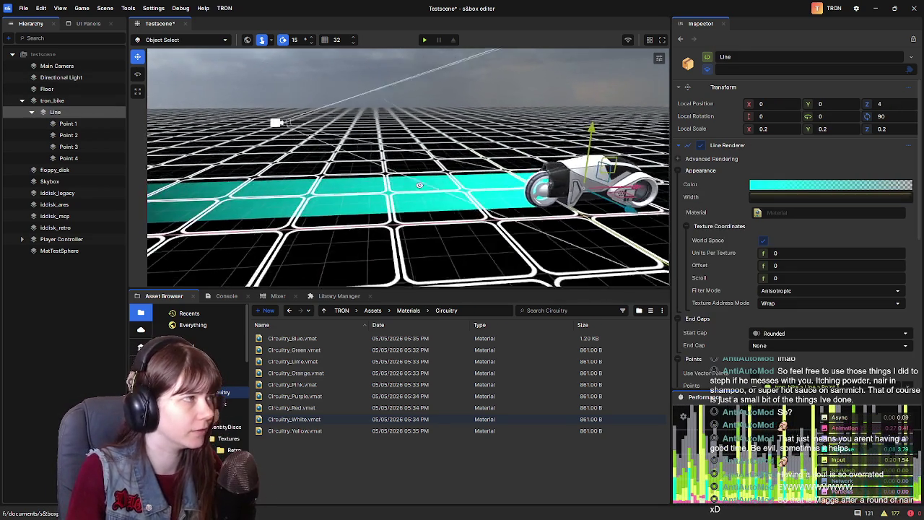
# - Collapse the Line Renderer properties in the Line's Inspector
pyautogui.scroll(-5, 700, 267)
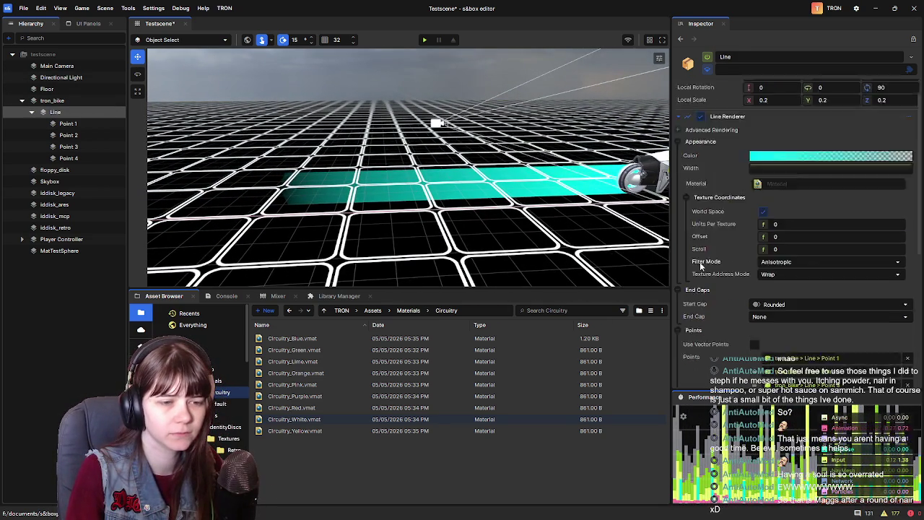
pyautogui.scroll(-3, 699, 267)
pyautogui.scroll(-1, 701, 269)
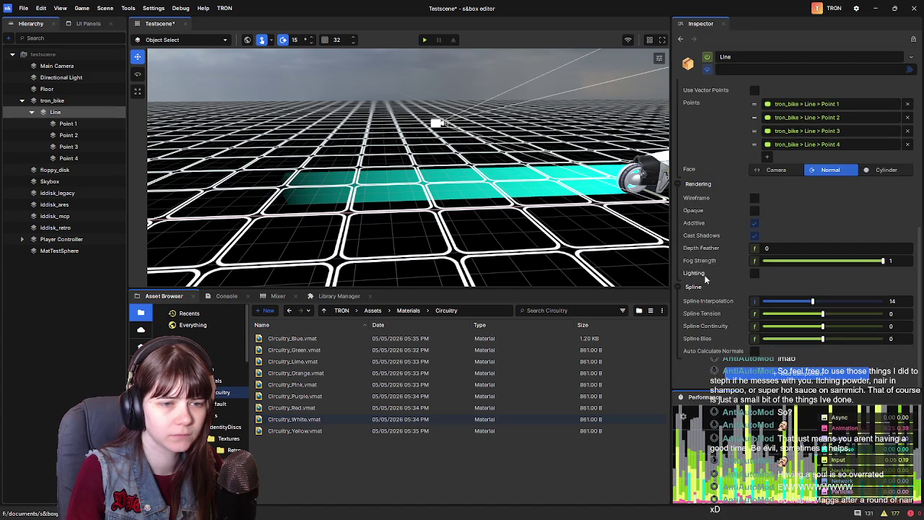
pyautogui.scroll(7, 704, 278)
pyautogui.scroll(2, 700, 267)
pyautogui.click(680, 147)
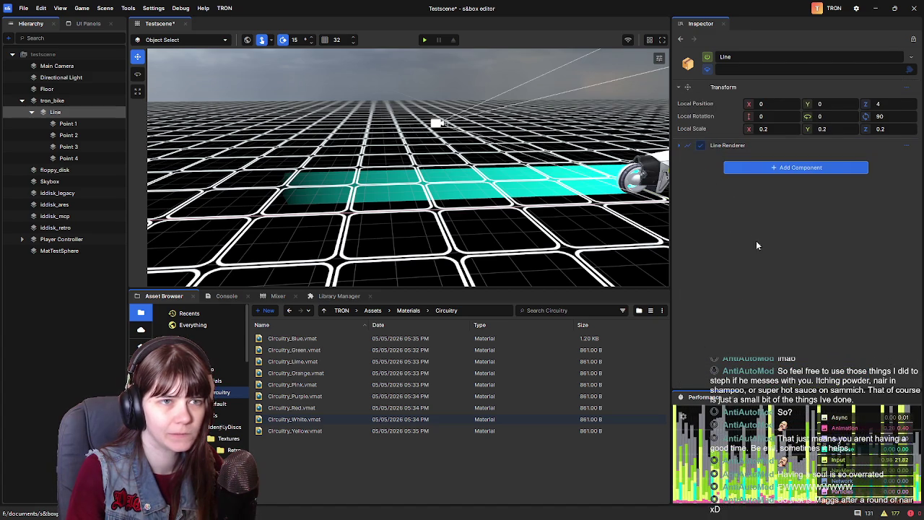
pyautogui.click(790, 170)
# - Add a Collider - Plane to the Line, sized 200 by 40, Center X about -229.87
pyautogui.write('plane')
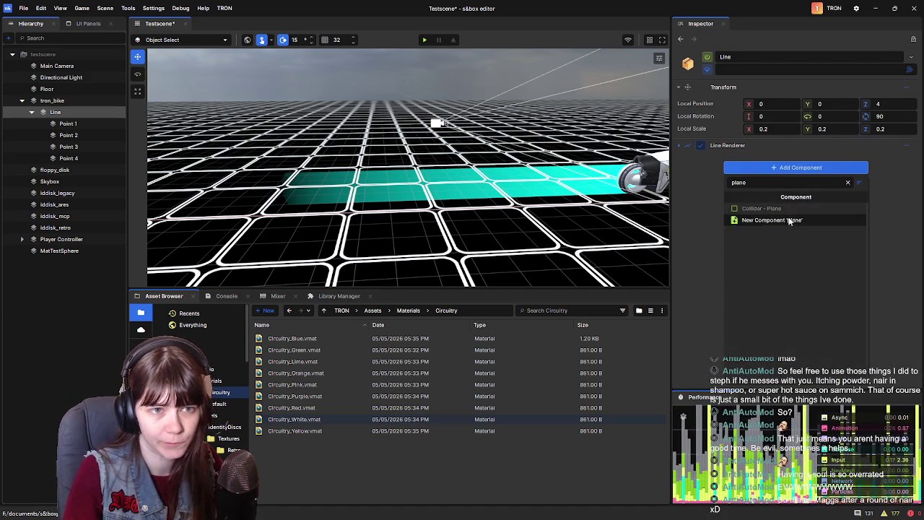
pyautogui.click(761, 209)
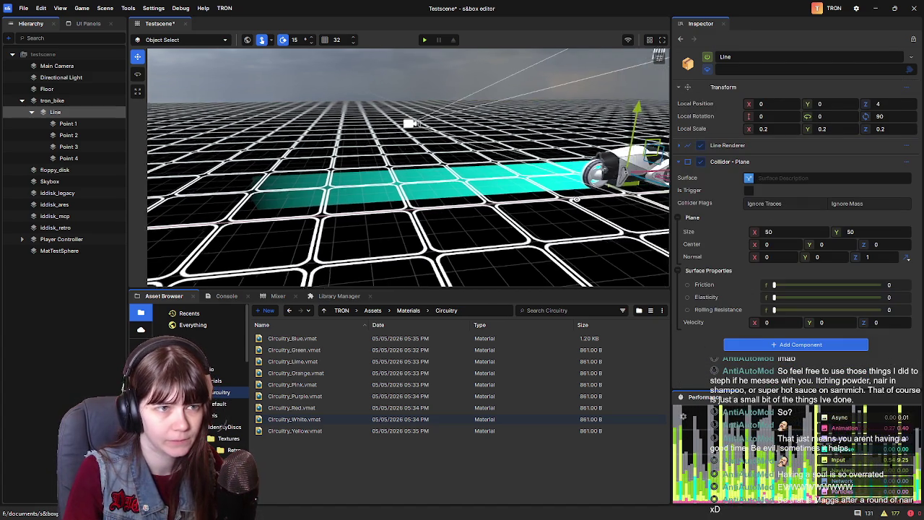
pyautogui.moveTo(578, 202); pyautogui.dragTo(462, 231)
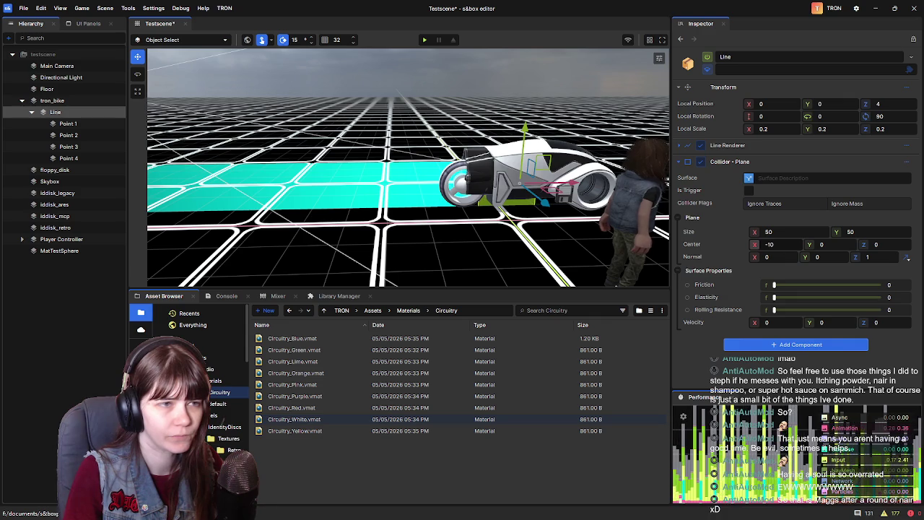
pyautogui.moveTo(754, 244); pyautogui.dragTo(709, 244)
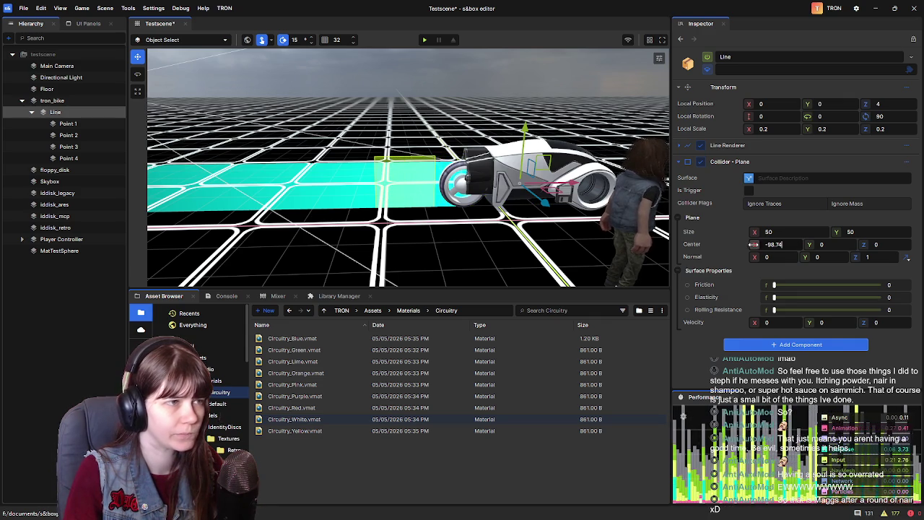
pyautogui.scroll(10, 503, 232)
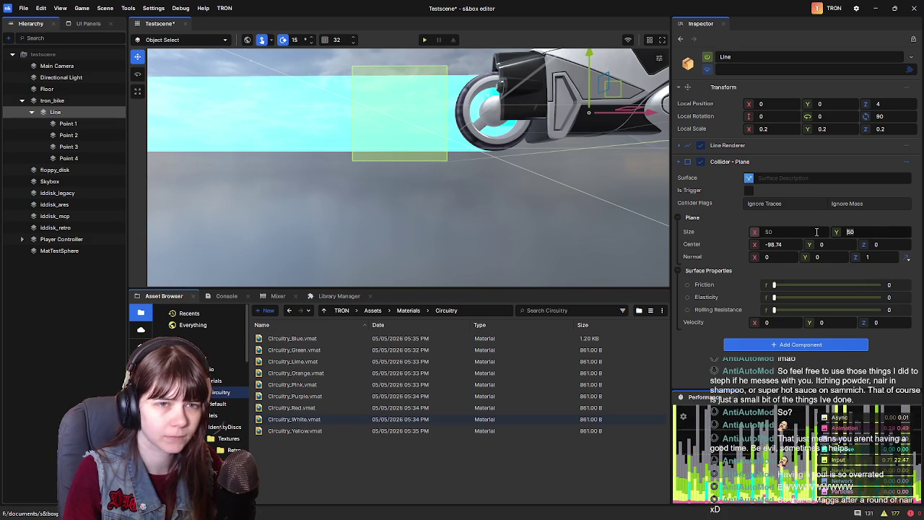
pyautogui.write('40')
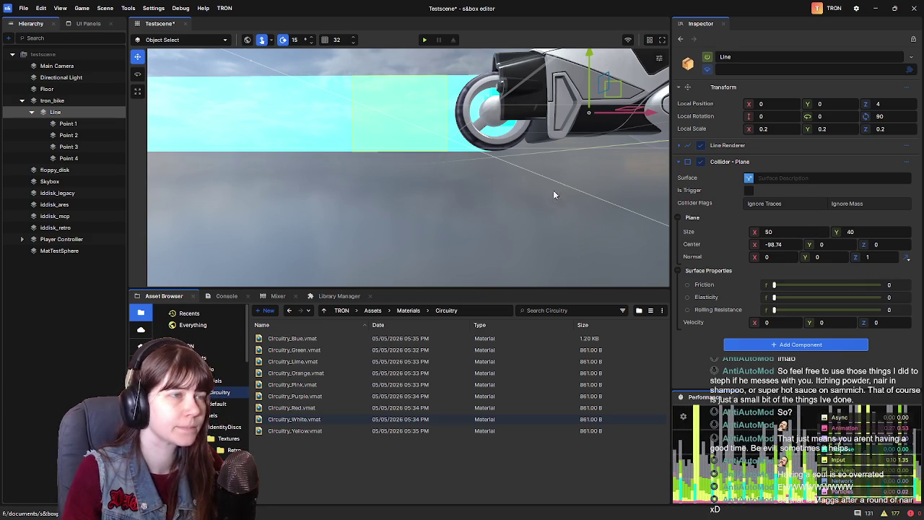
pyautogui.moveTo(508, 174); pyautogui.dragTo(588, 173)
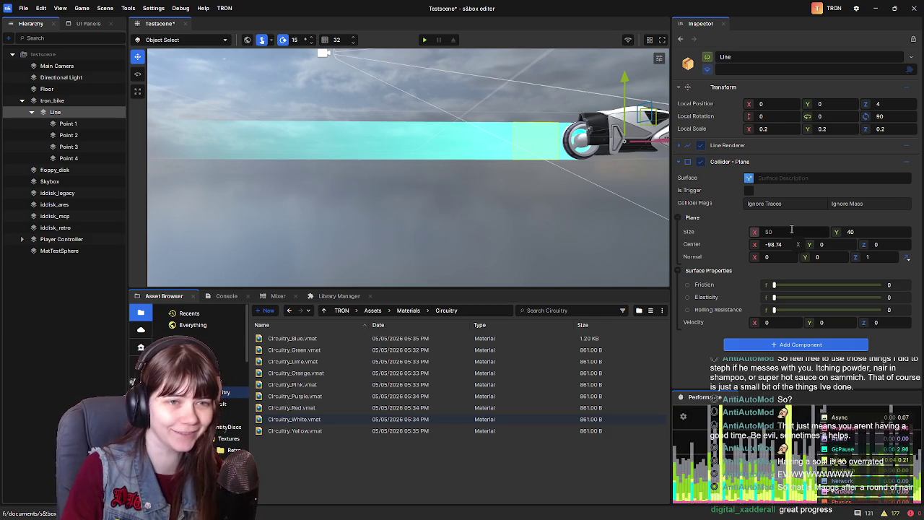
pyautogui.write('200')
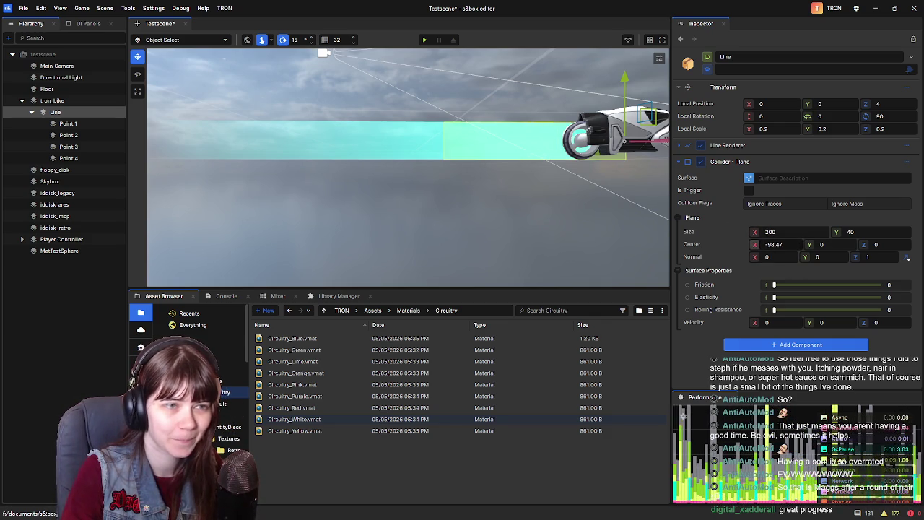
pyautogui.moveTo(772, 244); pyautogui.dragTo(744, 245)
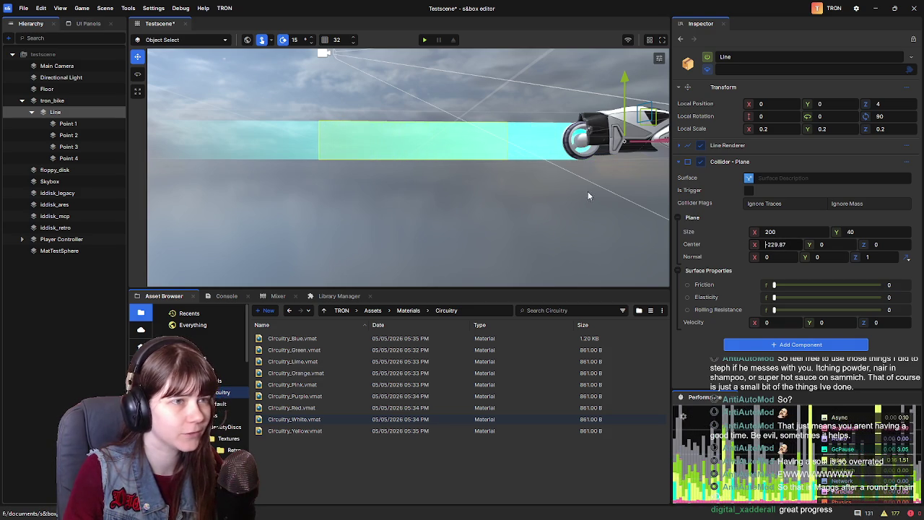
# - Try plane collider lengths of 300 and then 350
pyautogui.moveTo(527, 209); pyautogui.dragTo(516, 192)
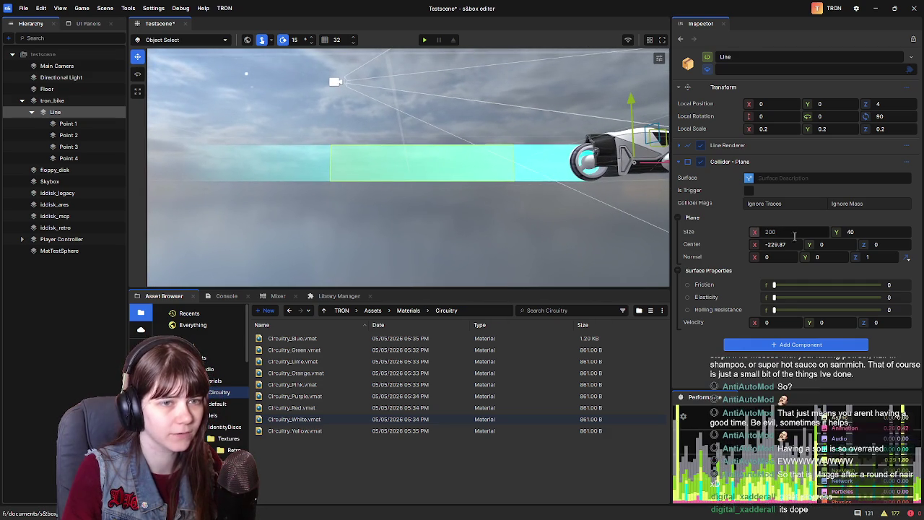
pyautogui.write('300')
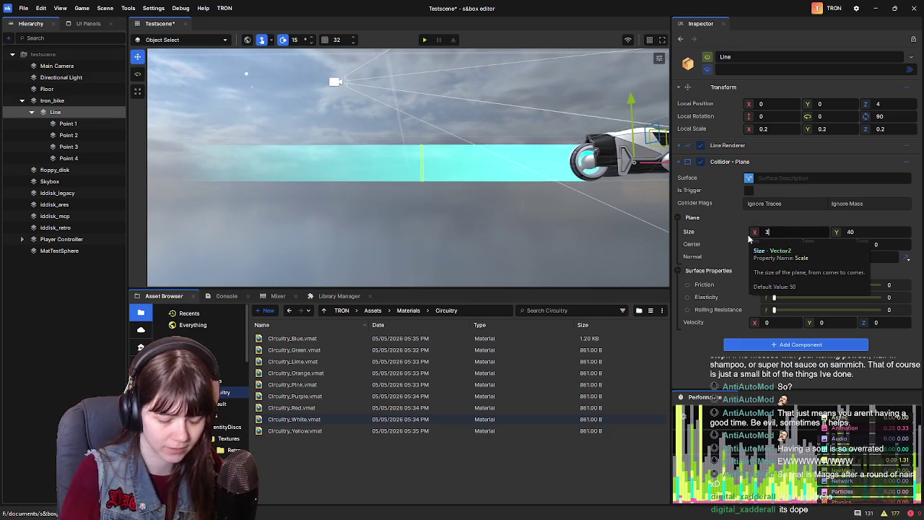
pyautogui.press('Return')
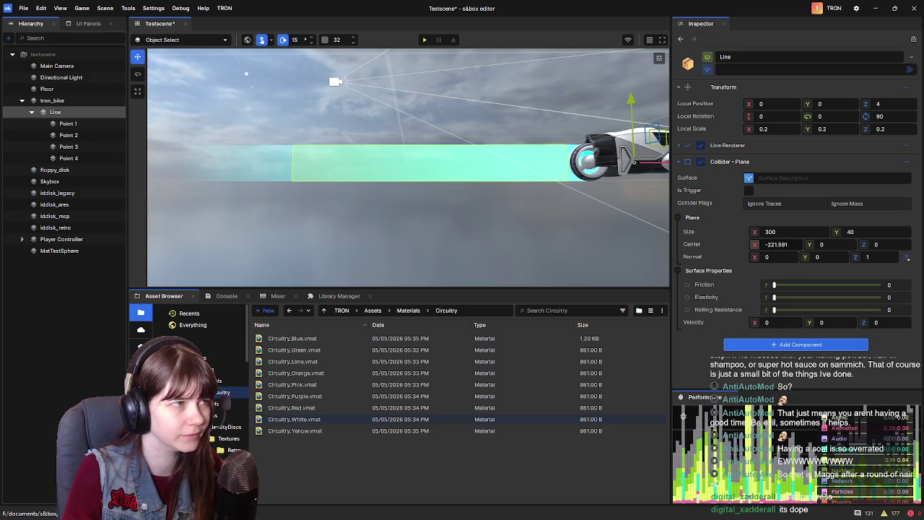
pyautogui.write('350')
pyautogui.press('Return')
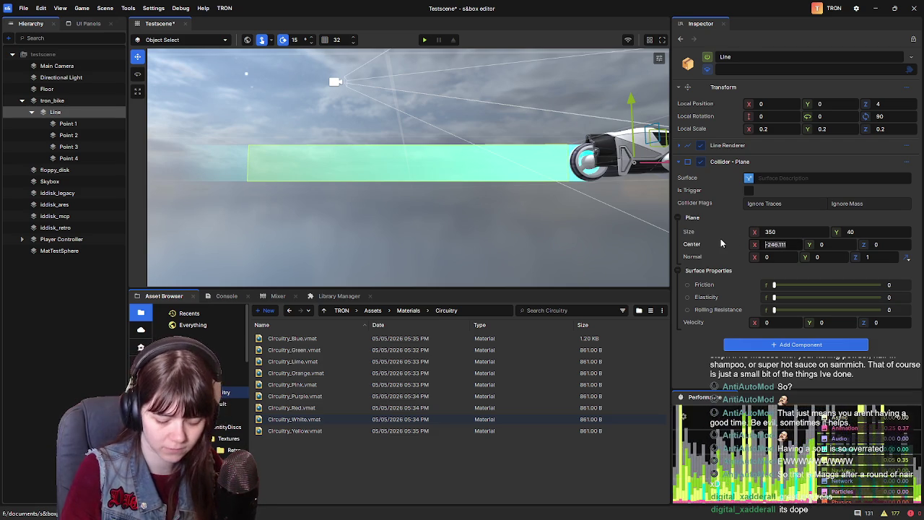
# - Set the plane size to 400 and Center X to -270, after trying -250 and -245
pyautogui.write('-250')
pyautogui.press('Return')
pyautogui.press('BackSpace')
pyautogui.press('BackSpace')
pyautogui.press('BackSpace')
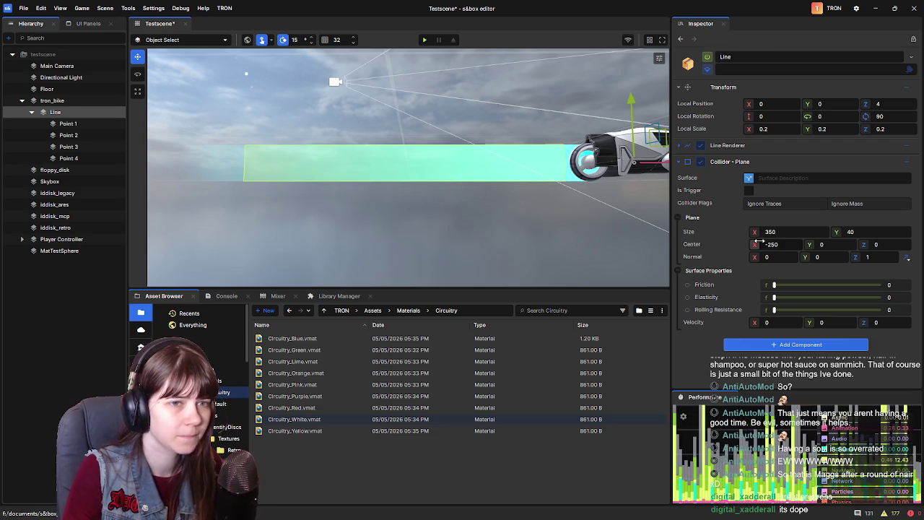
pyautogui.write('-')
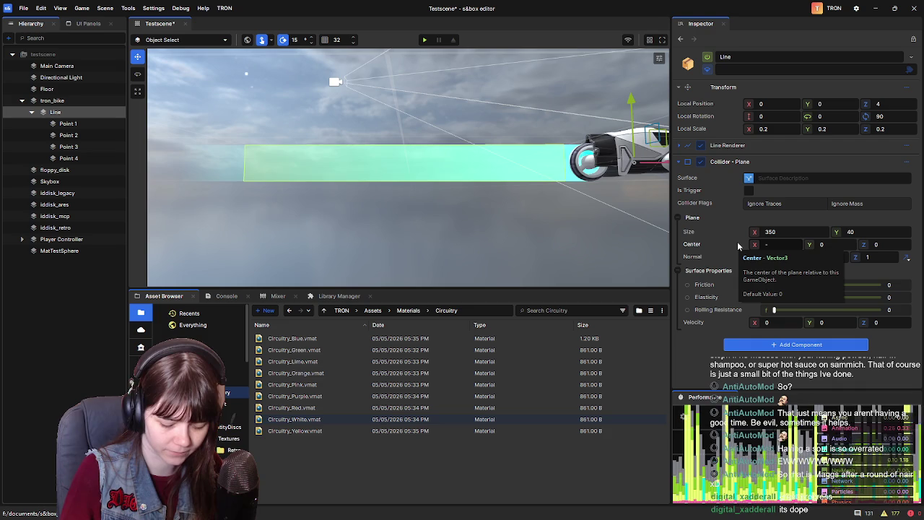
pyautogui.write('245')
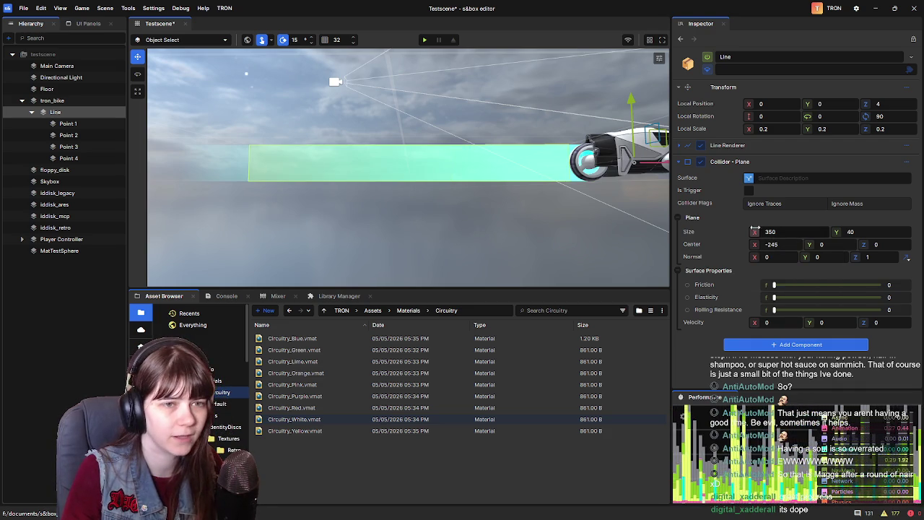
pyautogui.moveTo(487, 236); pyautogui.dragTo(484, 226)
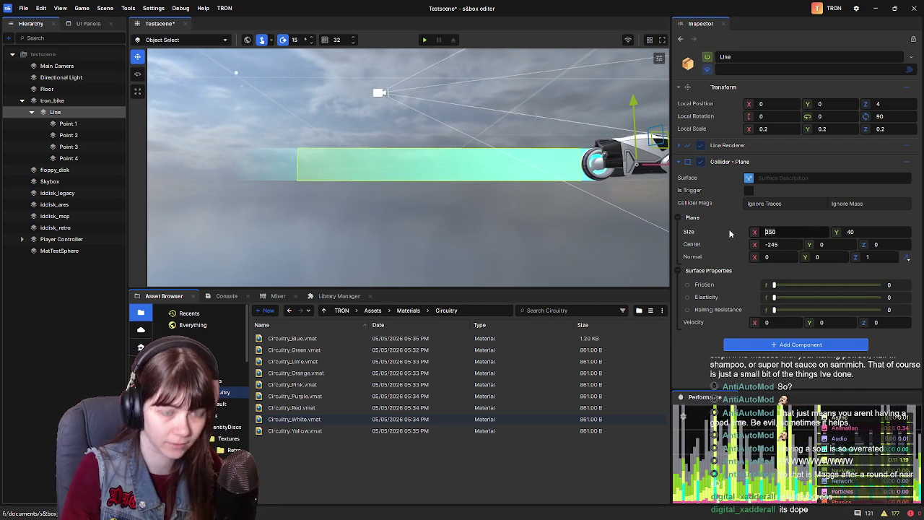
pyautogui.write('400')
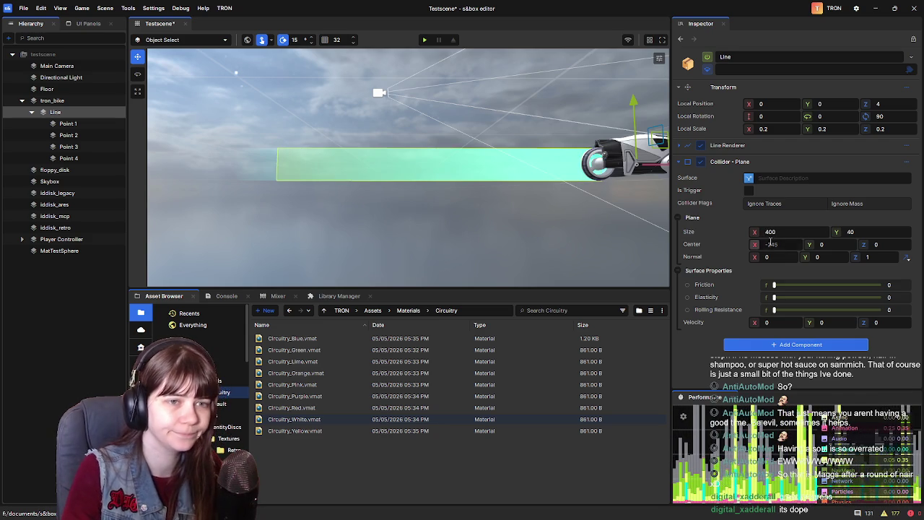
pyautogui.moveTo(754, 244); pyautogui.dragTo(748, 244)
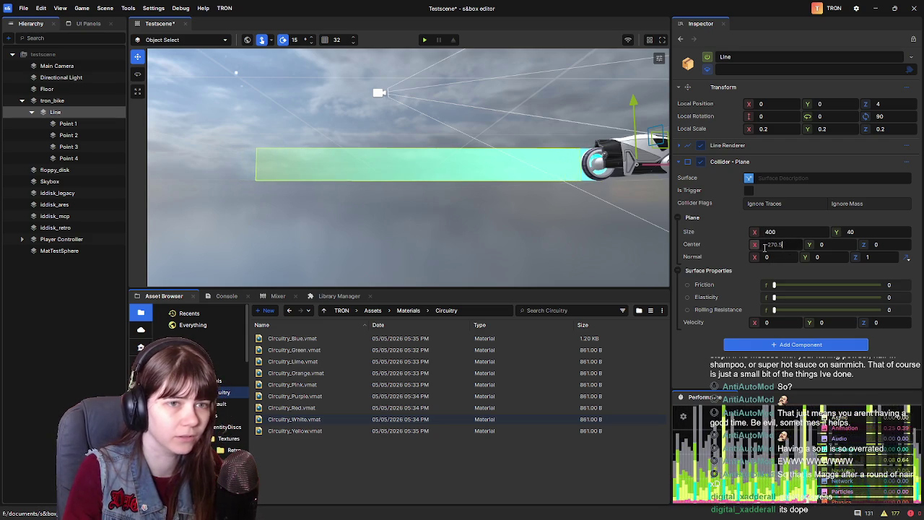
pyautogui.write('-270')
pyautogui.press('Return')
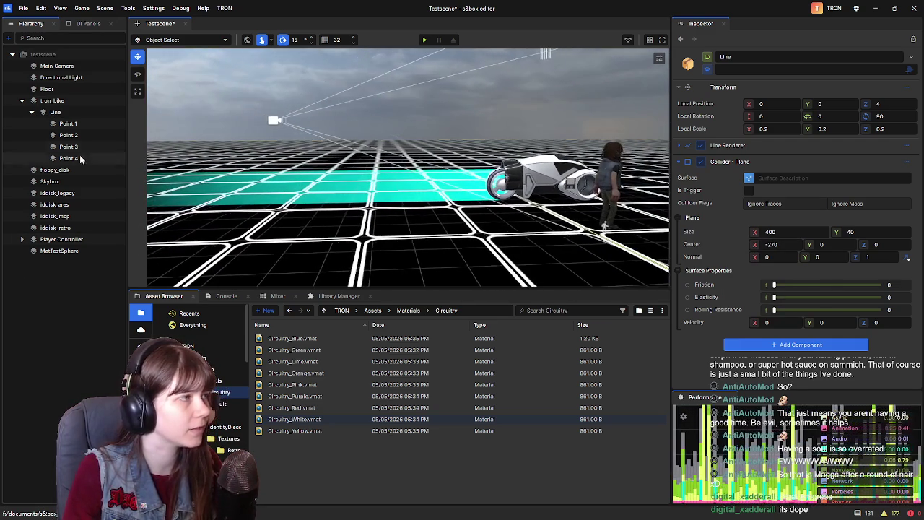
# - Set the plane's Size X to 430 and Center X to -275, after trying 420 and -280
pyautogui.click(55, 112)
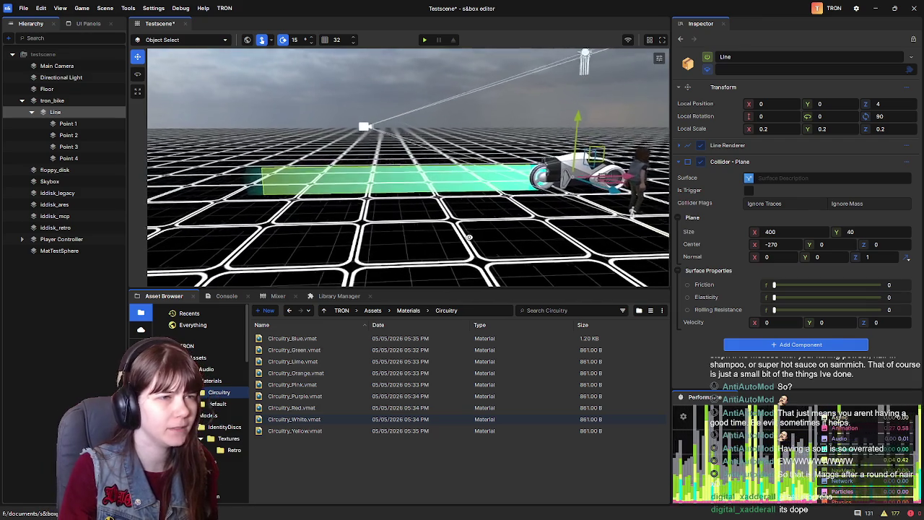
pyautogui.click(750, 232)
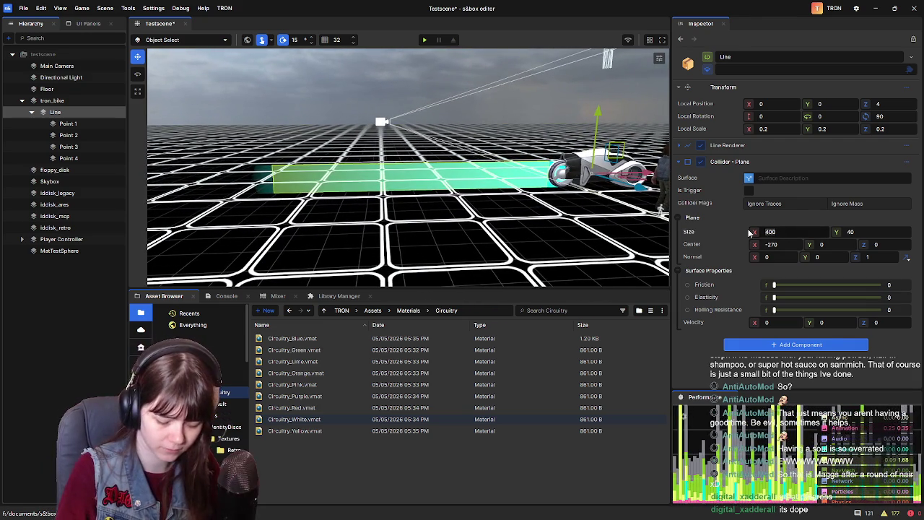
pyautogui.write('420')
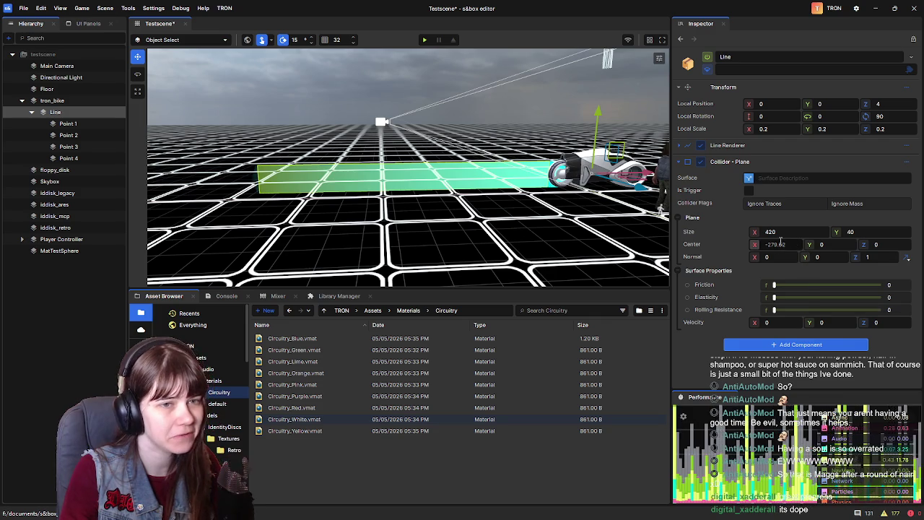
pyautogui.write('-280')
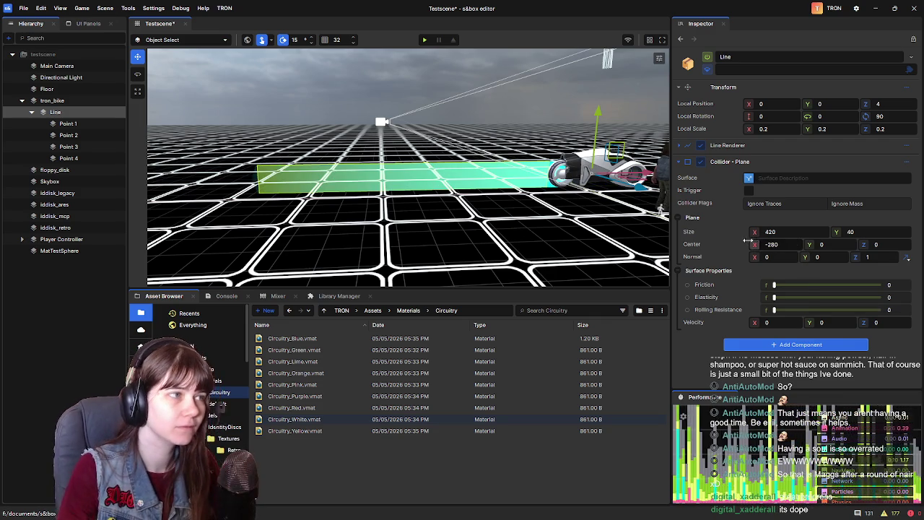
pyautogui.moveTo(490, 218)
pyautogui.mouseDown()
pyautogui.moveTo(462, 218)
pyautogui.moveTo(490, 218)
pyautogui.moveTo(480, 229)
pyautogui.moveTo(493, 226)
pyautogui.mouseUp()
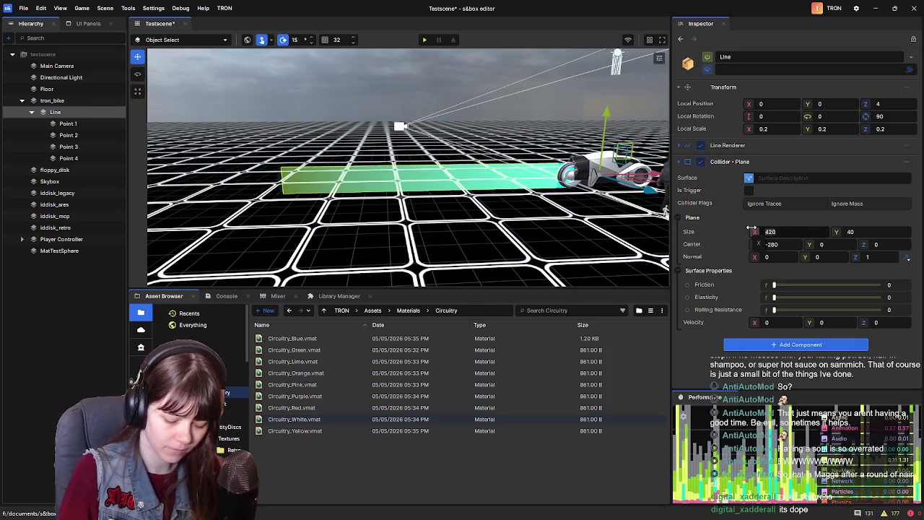
pyautogui.write('430')
pyautogui.press('Return')
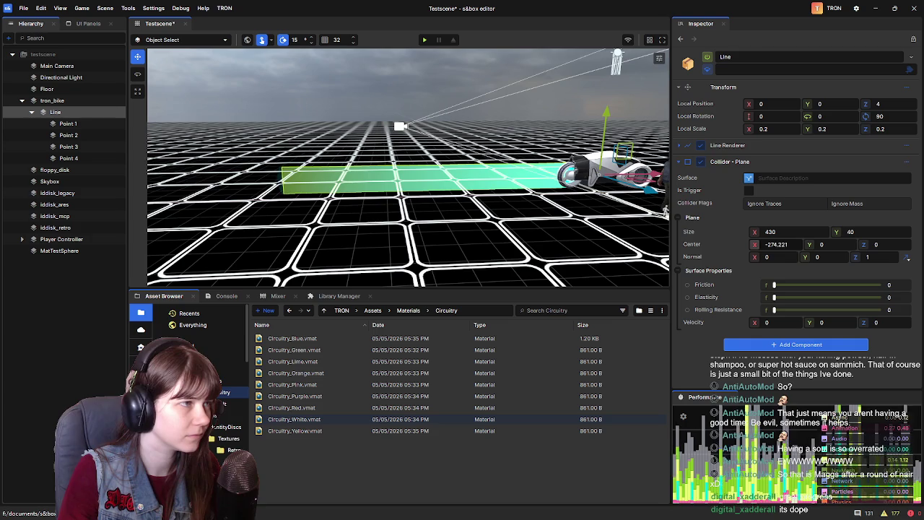
pyautogui.moveTo(469, 217); pyautogui.dragTo(484, 225)
pyautogui.click(803, 244)
pyautogui.write('-275')
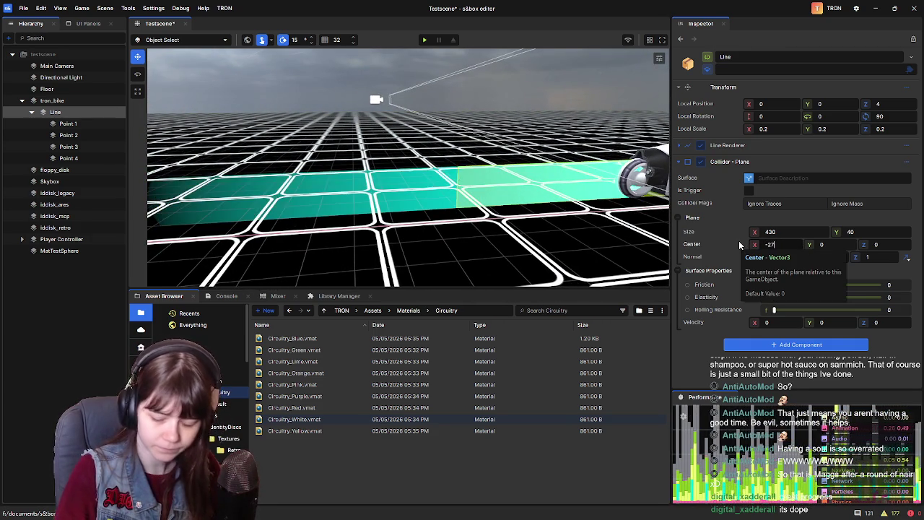
pyautogui.press('Return')
pyautogui.moveTo(447, 222)
pyautogui.mouseDown()
pyautogui.moveTo(433, 189)
pyautogui.moveTo(390, 193)
pyautogui.mouseUp()
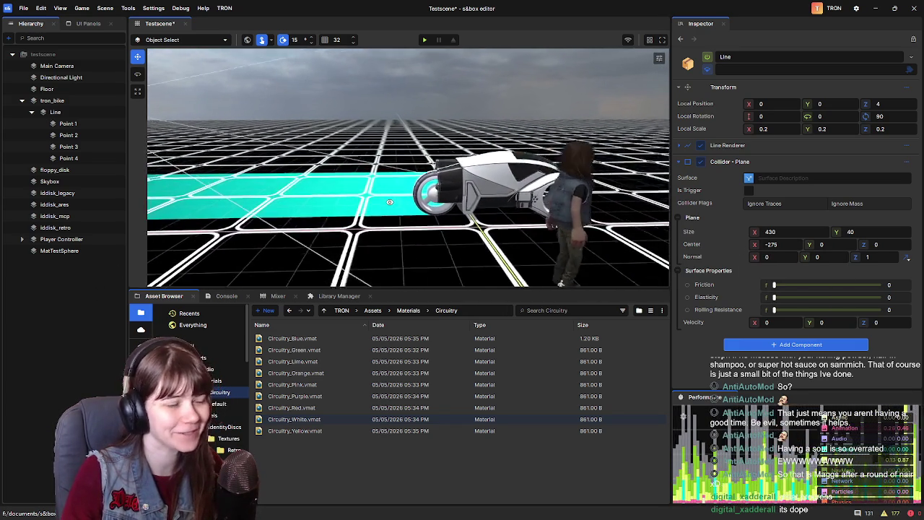
pyautogui.click(54, 112)
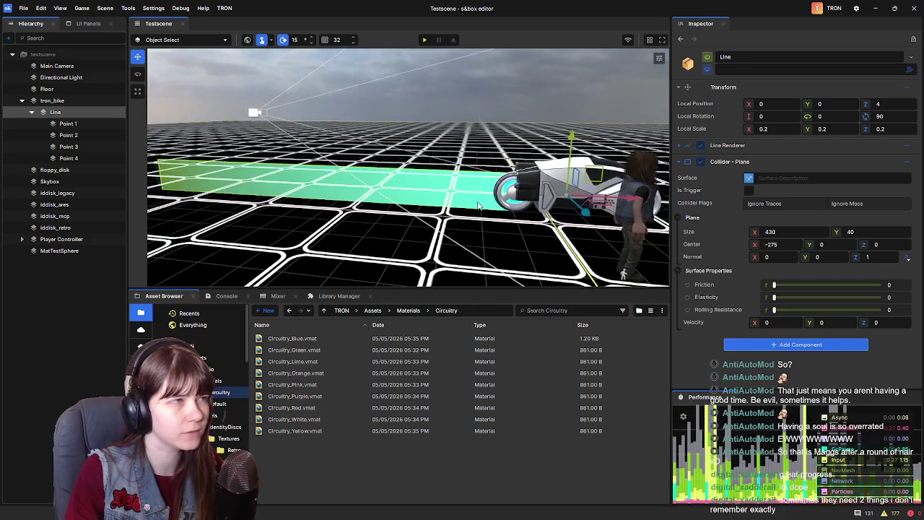
pyautogui.press('F5')
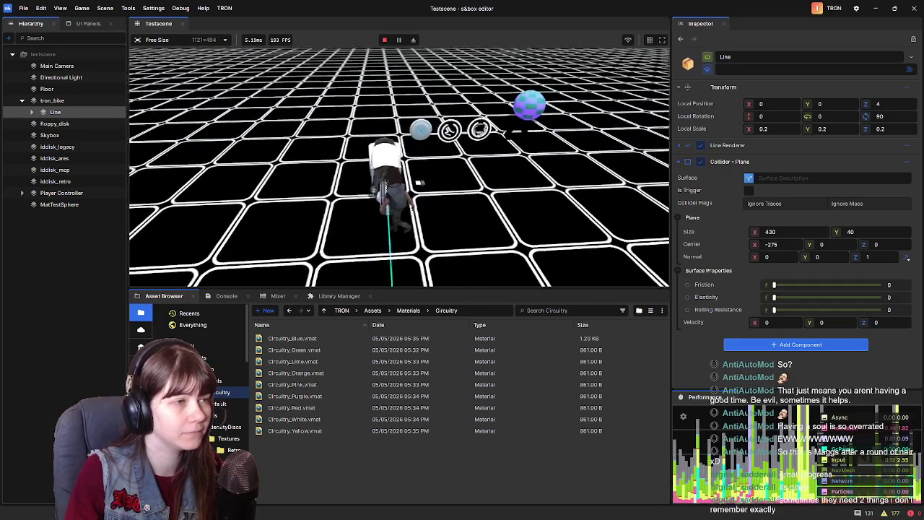
pyautogui.press('Escape')
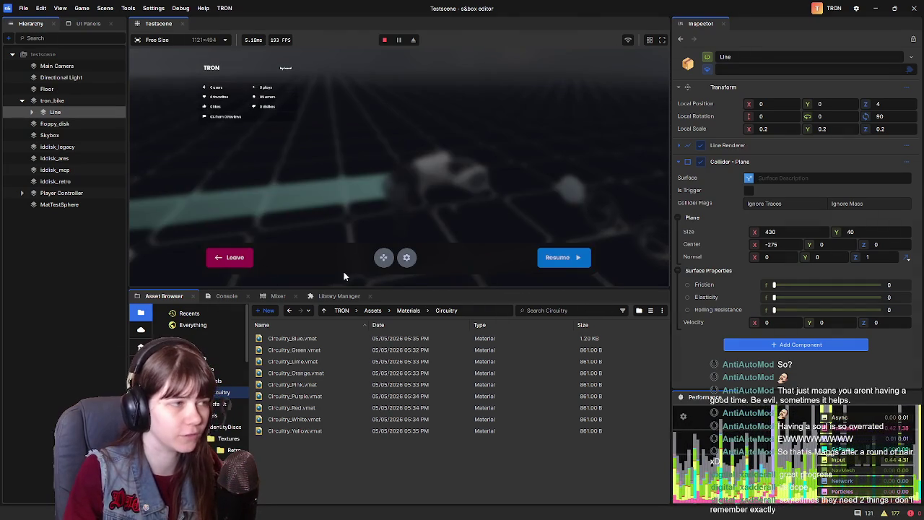
pyautogui.click(230, 257)
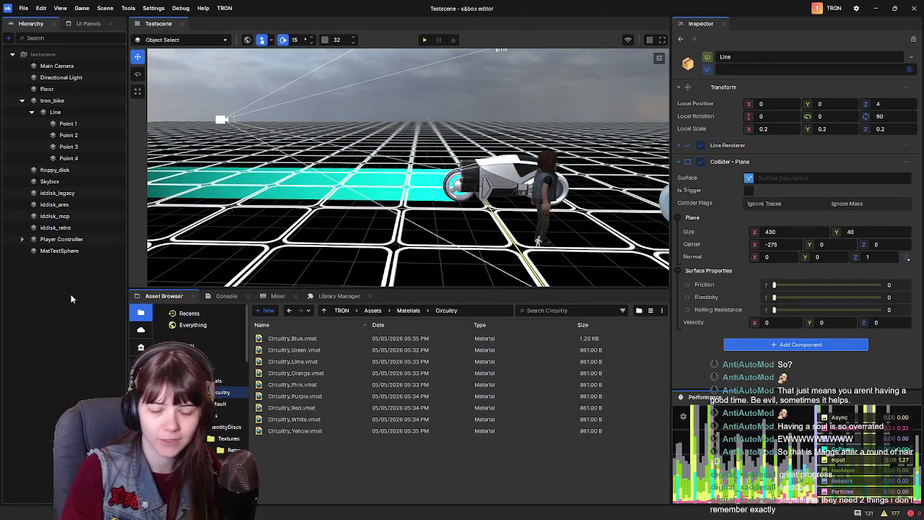
pyautogui.click(55, 112)
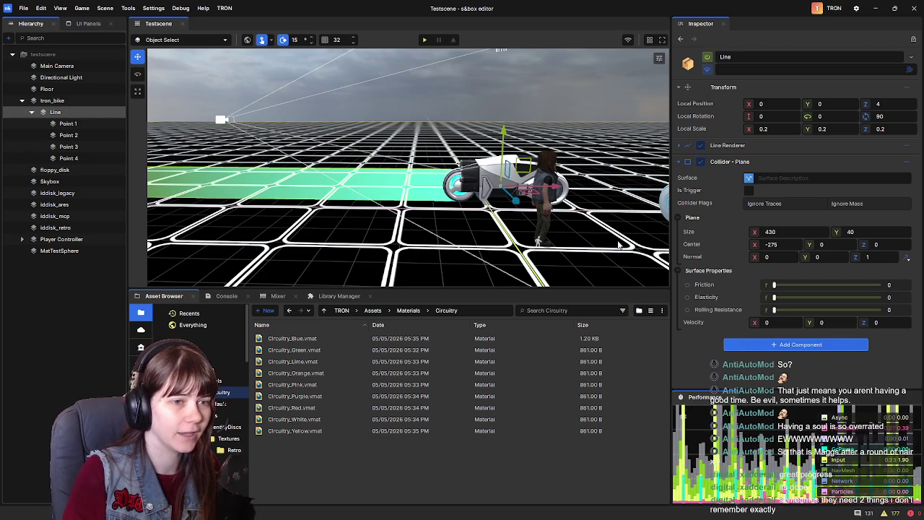
# - Tick Is Trigger on the Line's Collider - Plane
pyautogui.click(731, 162)
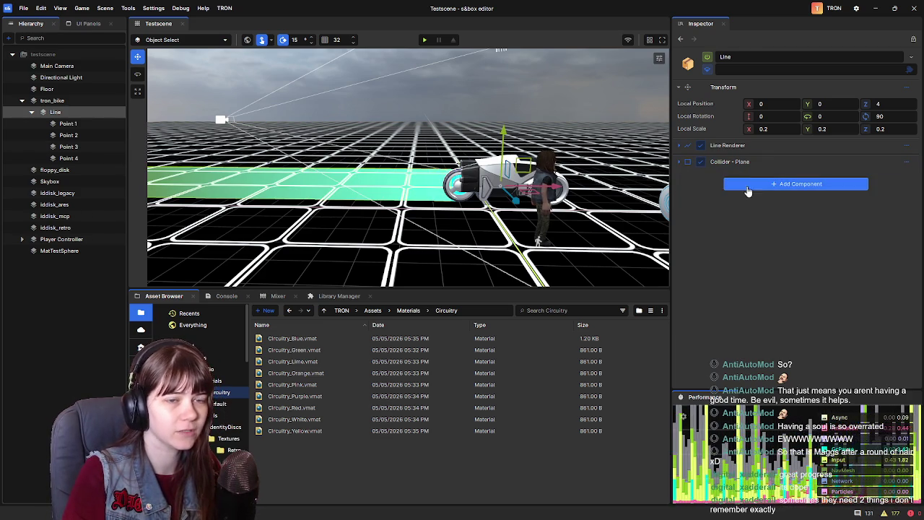
pyautogui.click(748, 187)
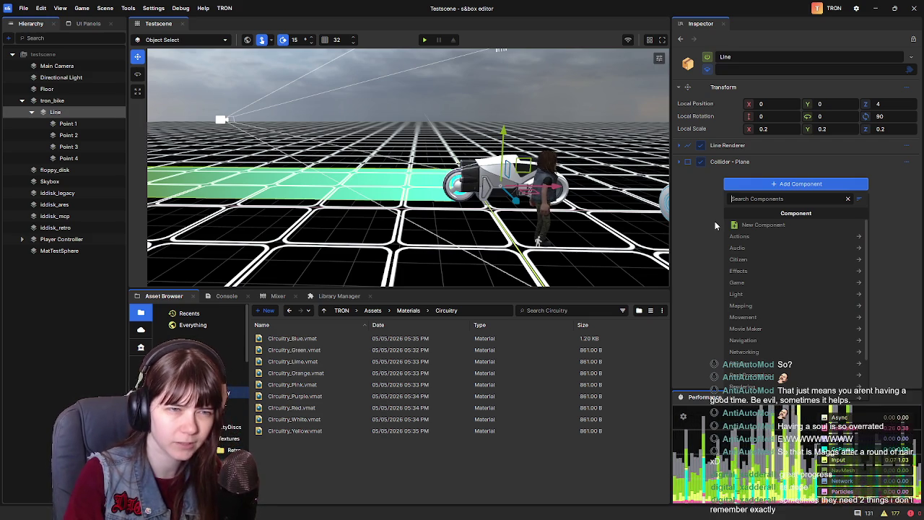
pyautogui.click(715, 221)
pyautogui.click(679, 162)
pyautogui.click(748, 191)
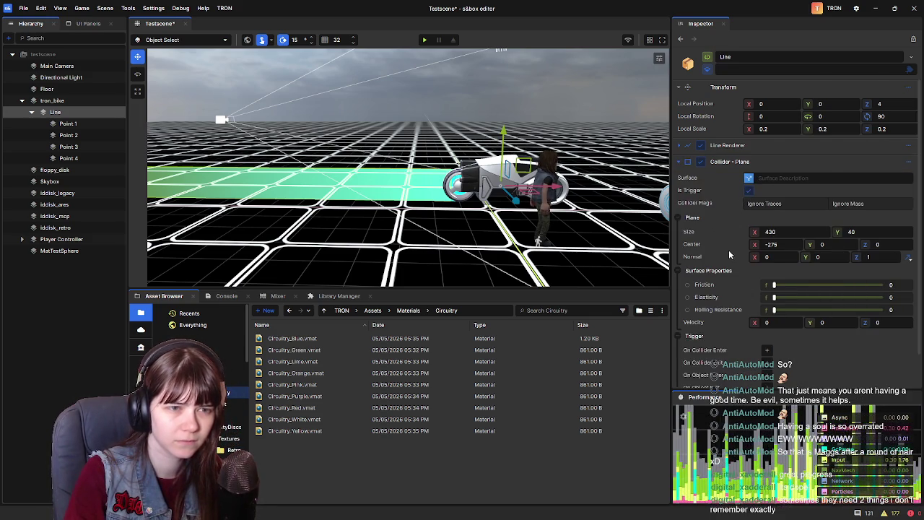
pyautogui.scroll(-1, 728, 250)
# - Create and open the On Collider Enter action graph, then add and delete a Radius Damage node
pyautogui.click(767, 314)
pyautogui.click(810, 324)
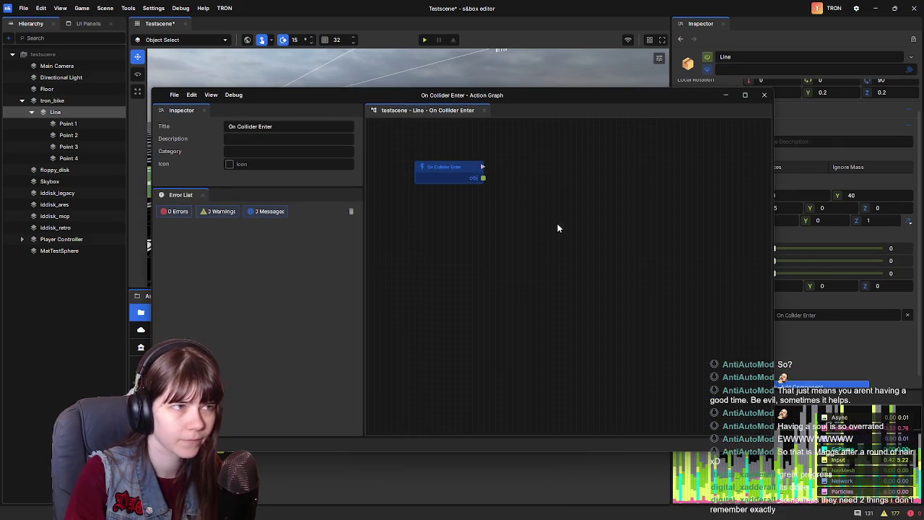
pyautogui.moveTo(549, 94)
pyautogui.mouseDown()
pyautogui.moveTo(538, 267)
pyautogui.moveTo(535, 92)
pyautogui.mouseUp()
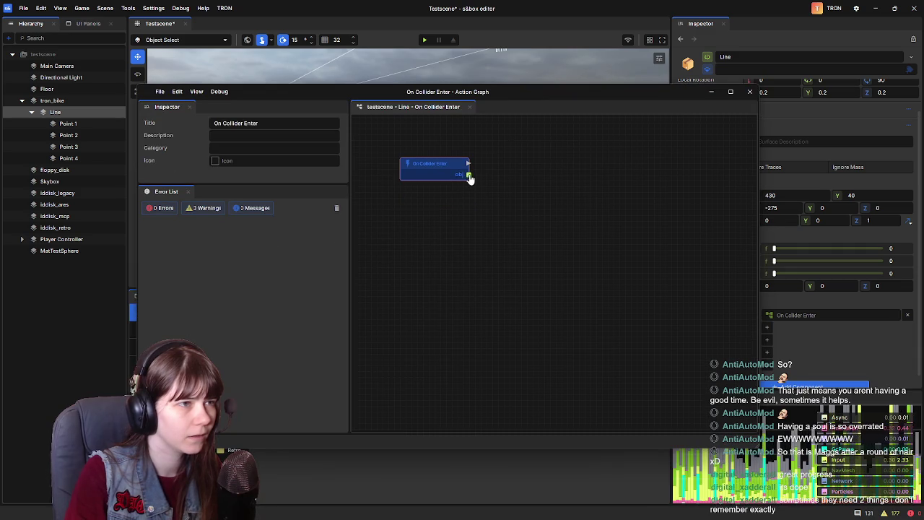
pyautogui.moveTo(466, 166); pyautogui.dragTo(543, 165)
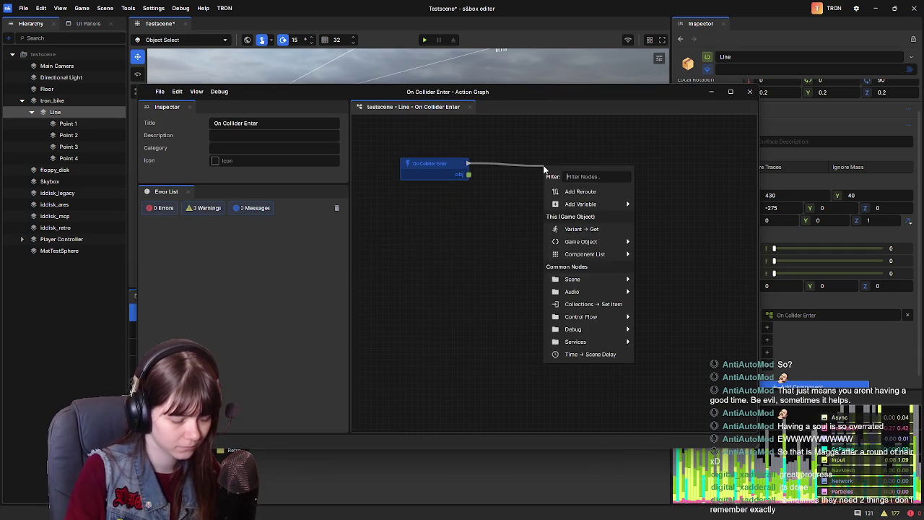
pyautogui.write('daman')
pyautogui.press('BackSpace')
pyautogui.write('ge')
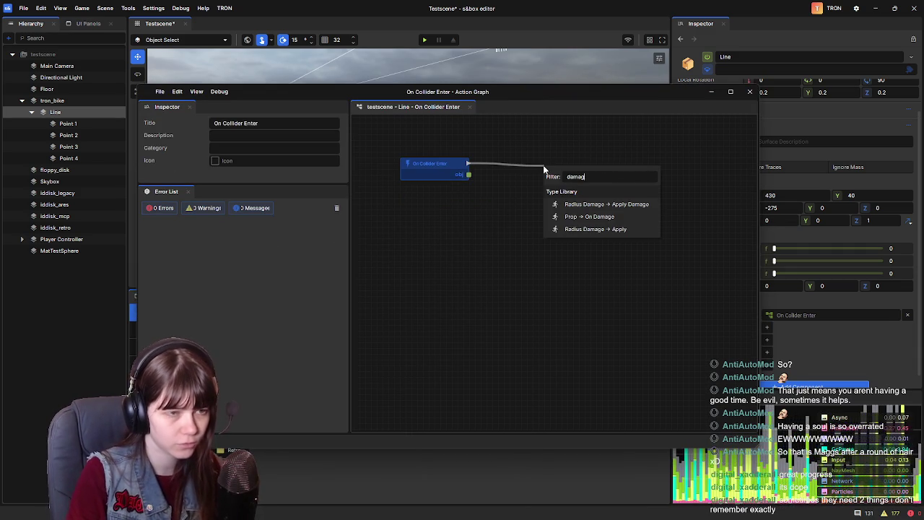
pyautogui.click(626, 229)
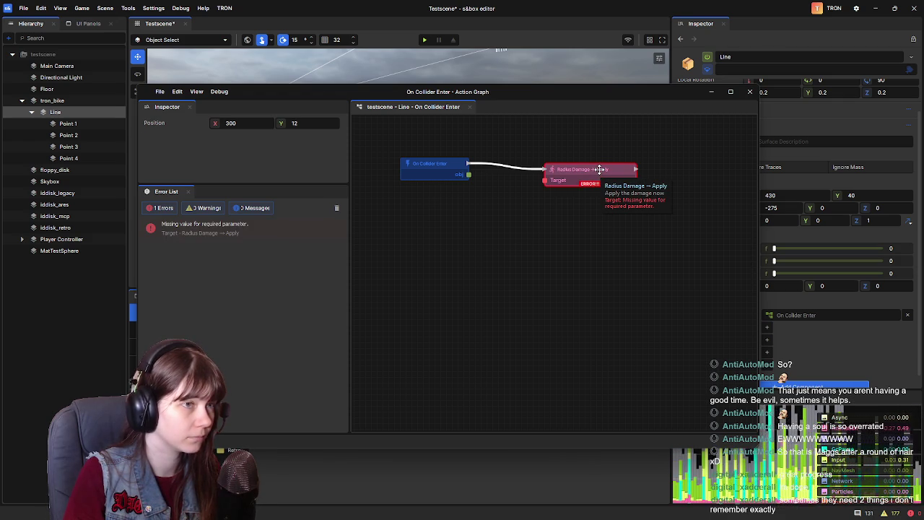
pyautogui.press('Delete')
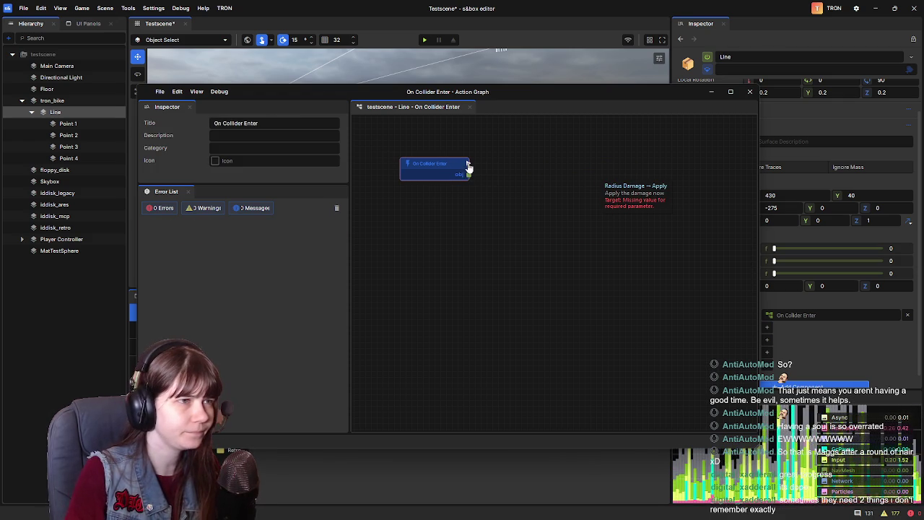
# - Add a Get Game Object node from the event's output, position it, then delete it
pyautogui.moveTo(469, 174); pyautogui.dragTo(485, 196)
pyautogui.write('ap')
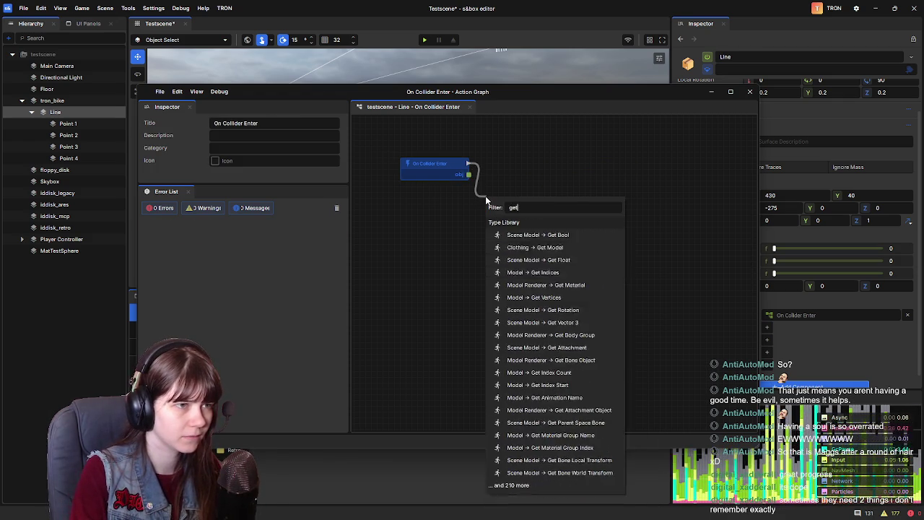
pyautogui.press('BackSpace')
pyautogui.press('BackSpace')
pyautogui.write('game')
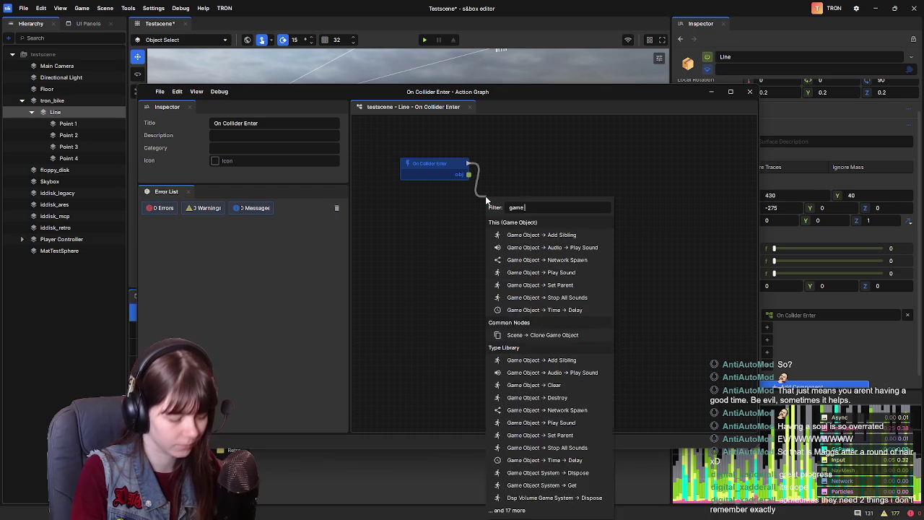
pyautogui.write(' object')
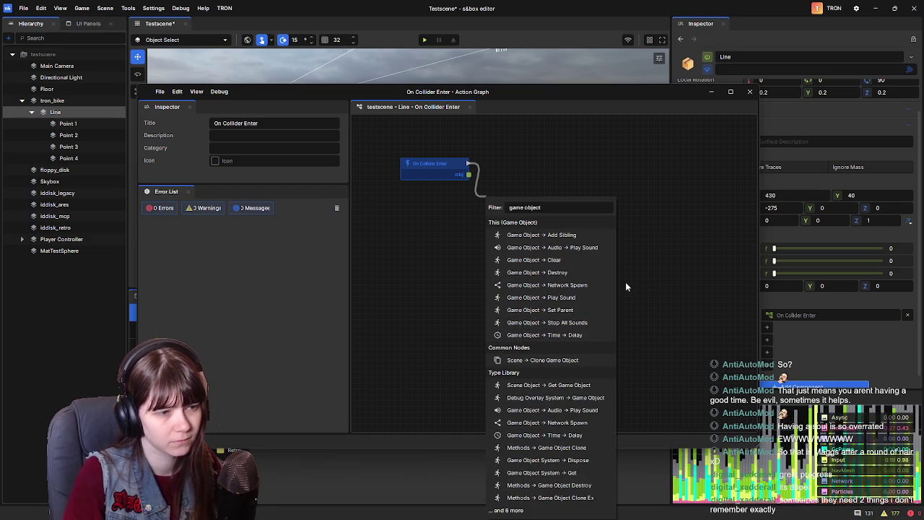
pyautogui.click(585, 390)
pyautogui.moveTo(534, 205); pyautogui.dragTo(536, 164)
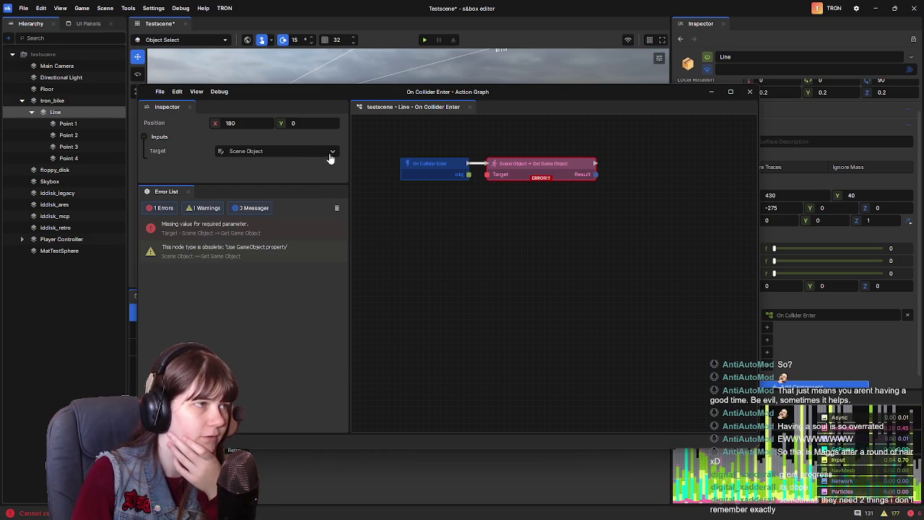
pyautogui.moveTo(513, 163); pyautogui.dragTo(521, 166)
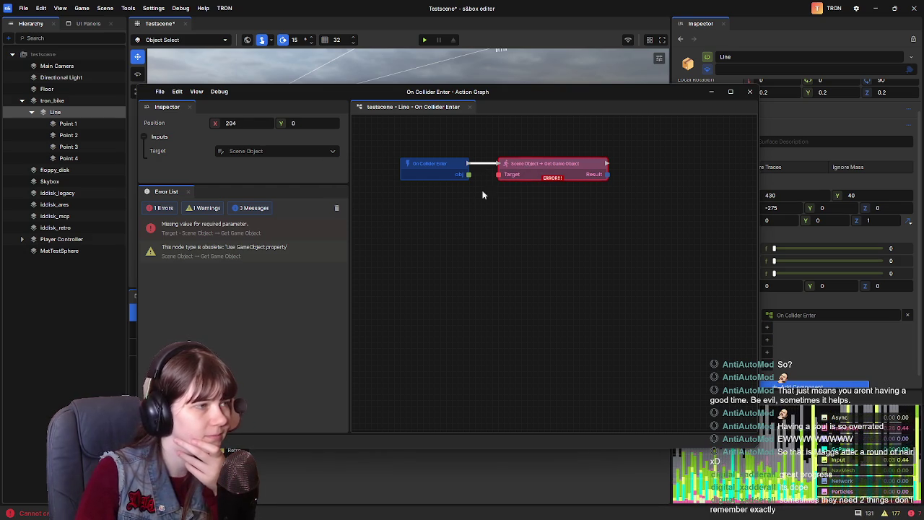
pyautogui.press('Delete')
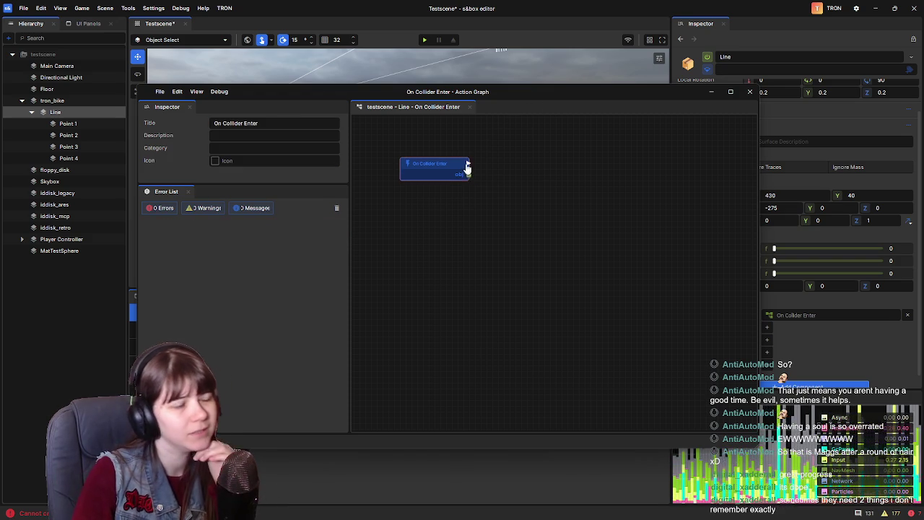
# - Browse the node menu from On Collider Enter's output and dismiss it without adding anything
pyautogui.moveTo(467, 164); pyautogui.dragTo(504, 189)
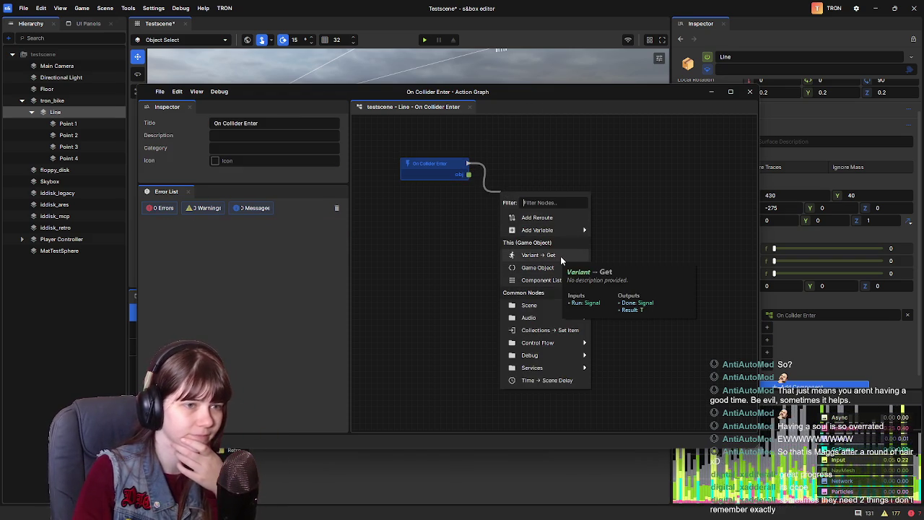
pyautogui.moveTo(561, 268)
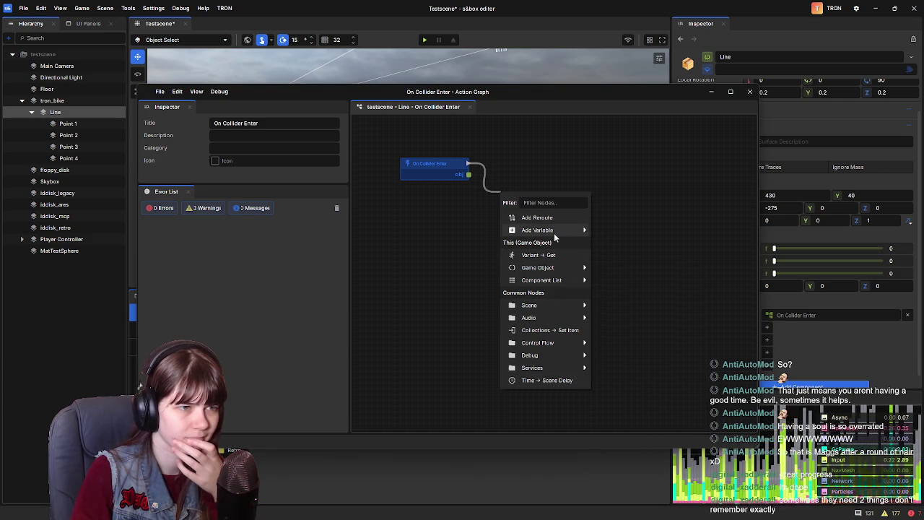
pyautogui.moveTo(554, 231)
pyautogui.moveTo(630, 250)
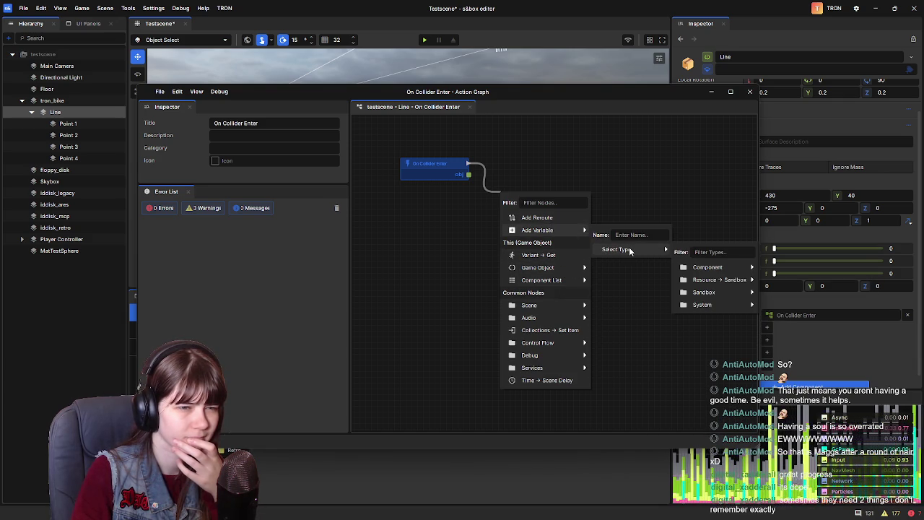
pyautogui.moveTo(718, 268)
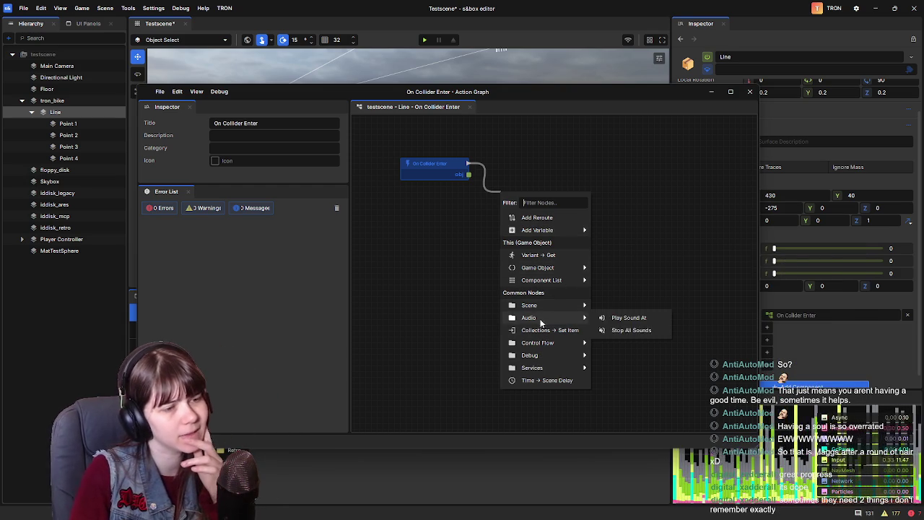
pyautogui.click(460, 314)
pyautogui.moveTo(518, 256)
pyautogui.mouseDown()
pyautogui.moveTo(489, 272)
pyautogui.moveTo(527, 266)
pyautogui.moveTo(512, 257)
pyautogui.mouseUp()
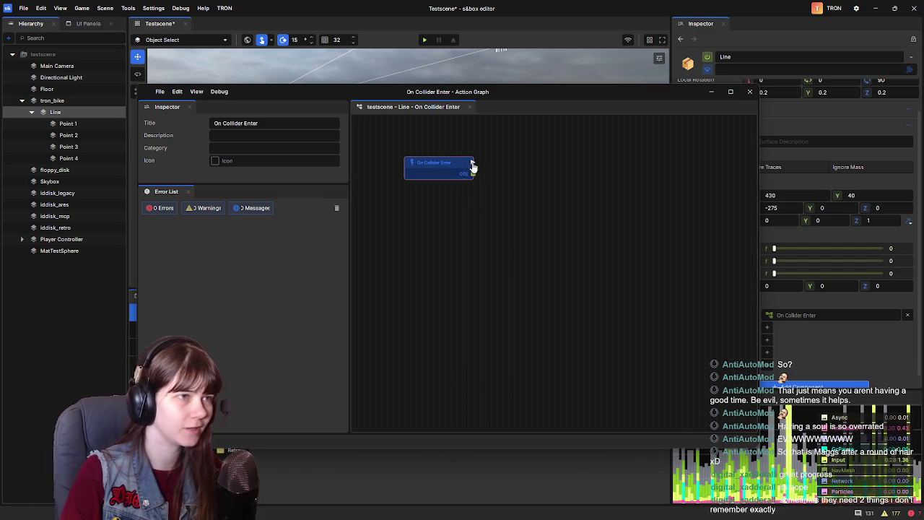
# - Wire a Component List > Get or Create Component node to On Collider Enter and reposition it
pyautogui.moveTo(472, 163); pyautogui.dragTo(526, 194)
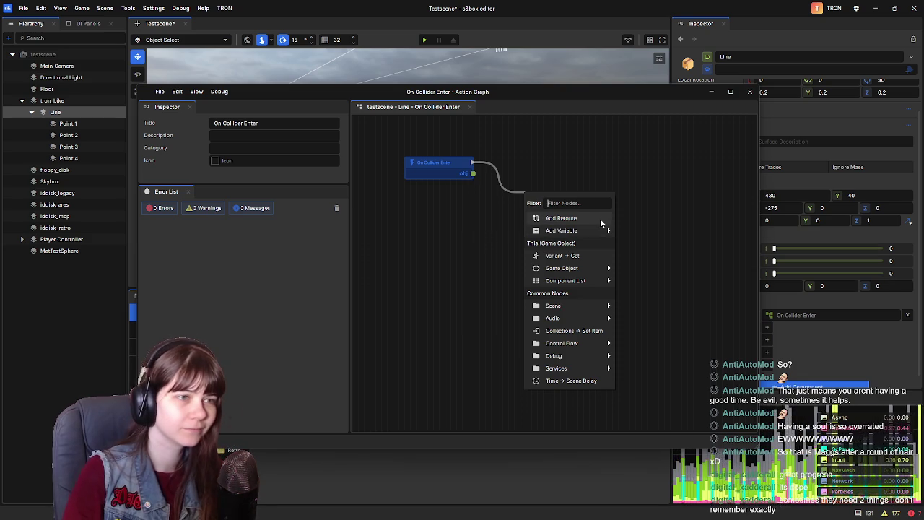
pyautogui.moveTo(591, 235)
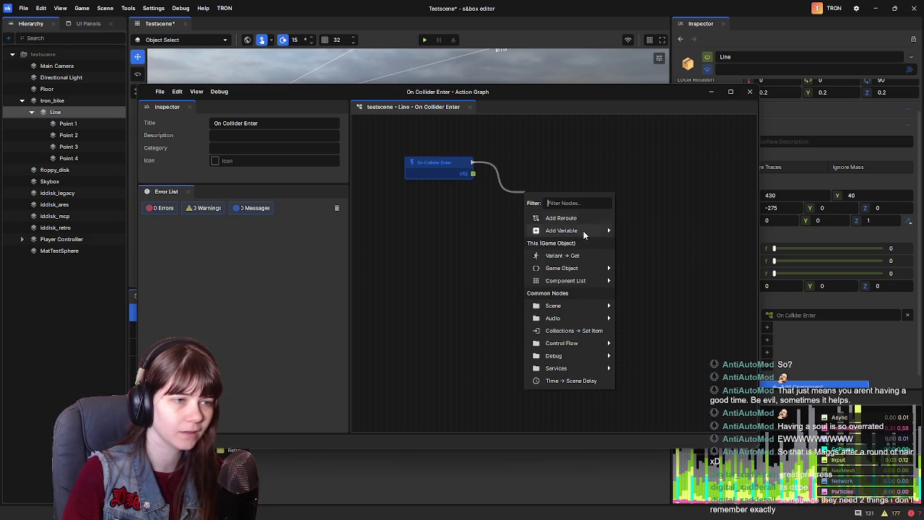
pyautogui.moveTo(582, 307)
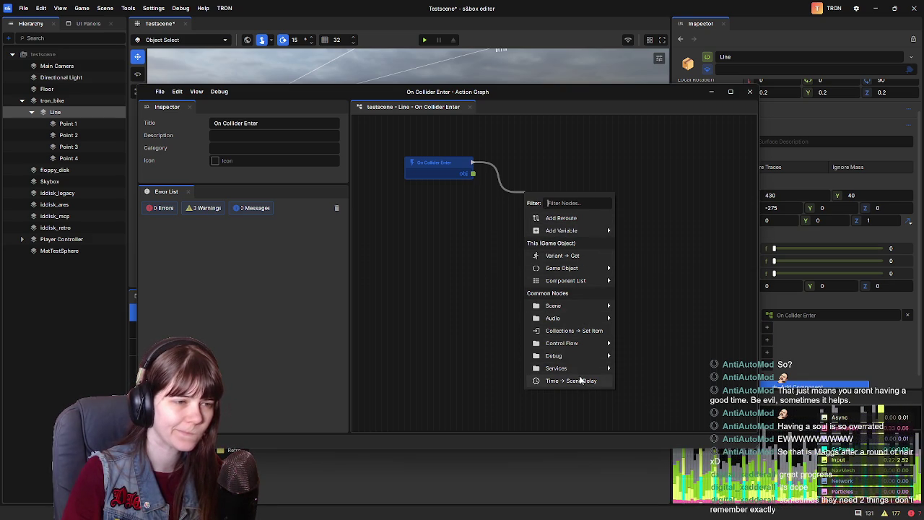
pyautogui.moveTo(575, 283)
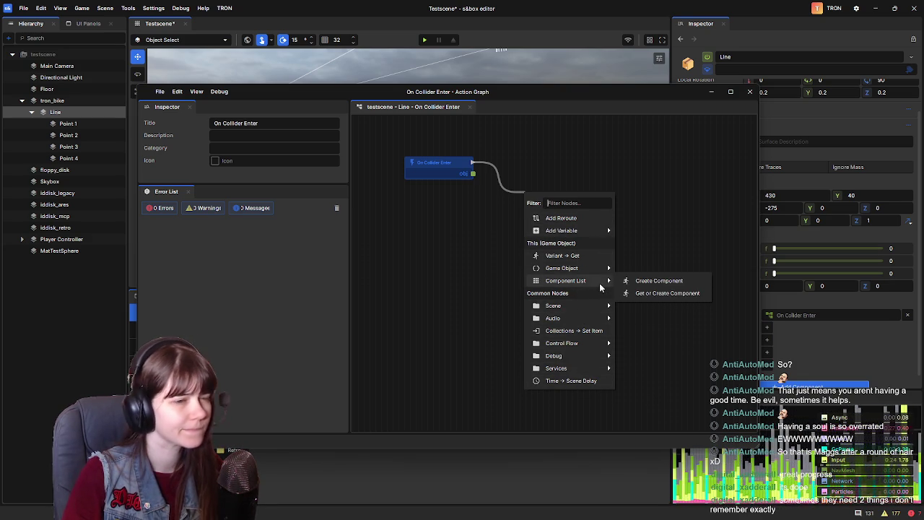
pyautogui.click(650, 295)
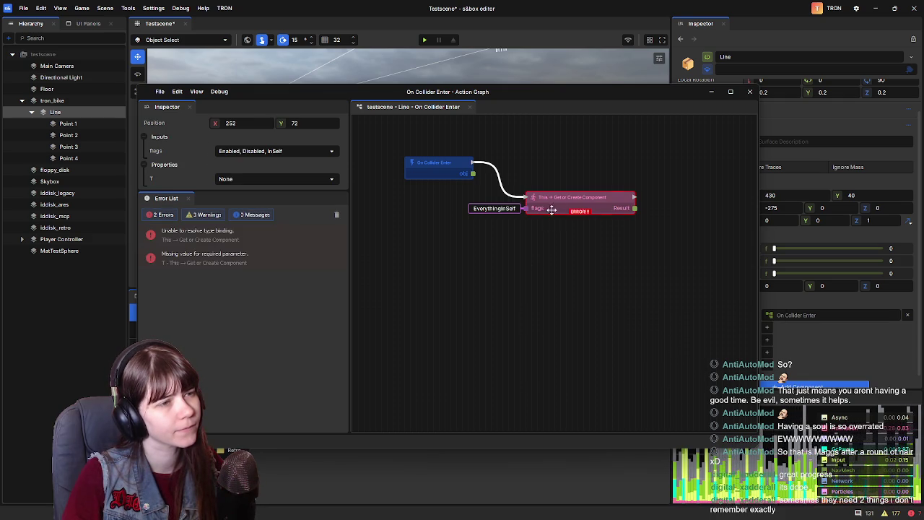
pyautogui.moveTo(572, 201); pyautogui.dragTo(554, 195)
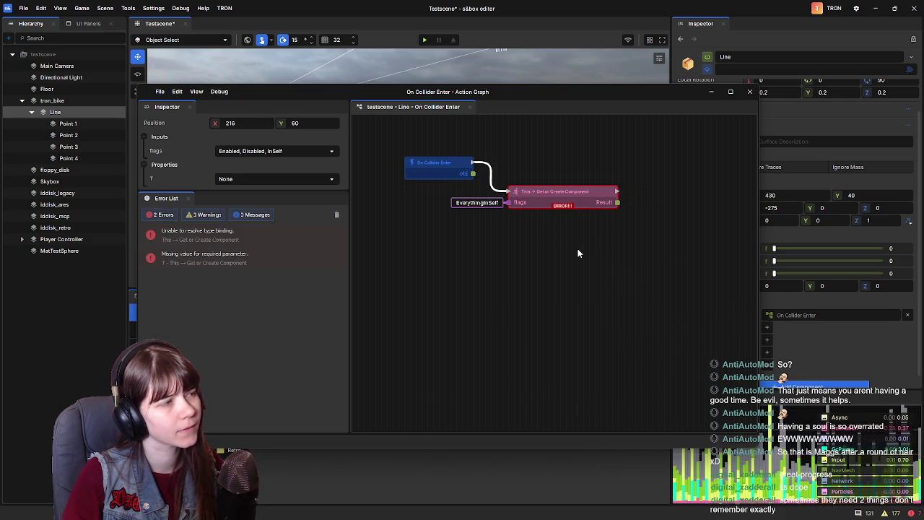
# - Delete the Get or Create Component node, leaving On Collider Enter alone in the graph
pyautogui.press('Delete')
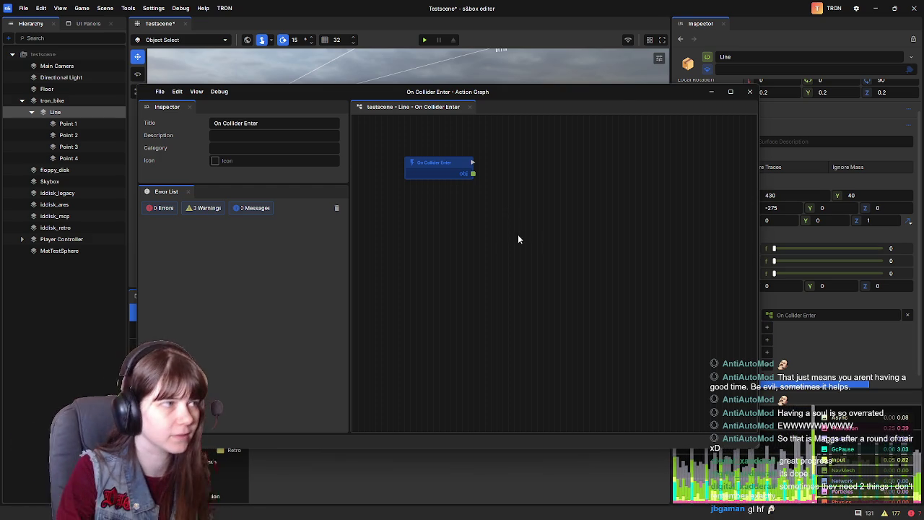
pyautogui.moveTo(625, 95); pyautogui.dragTo(597, 99)
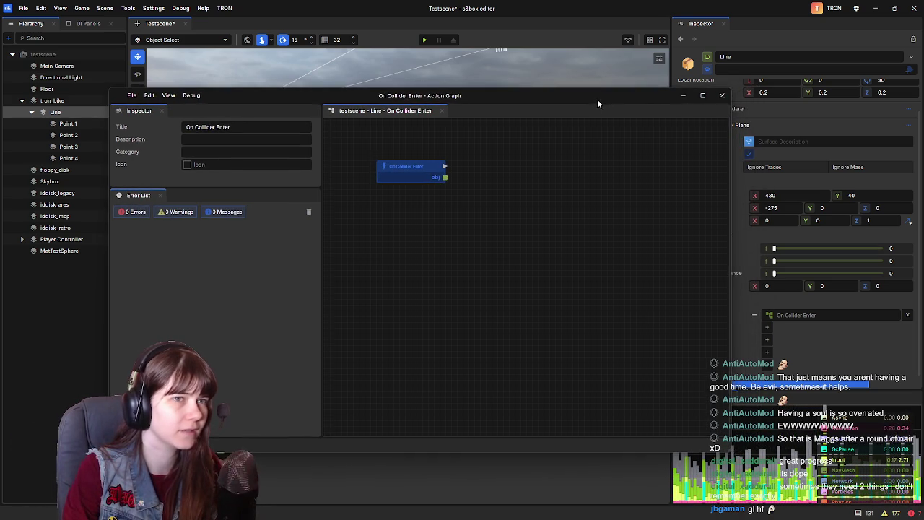
pyautogui.moveTo(472, 184); pyautogui.dragTo(474, 203)
pyautogui.click(721, 95)
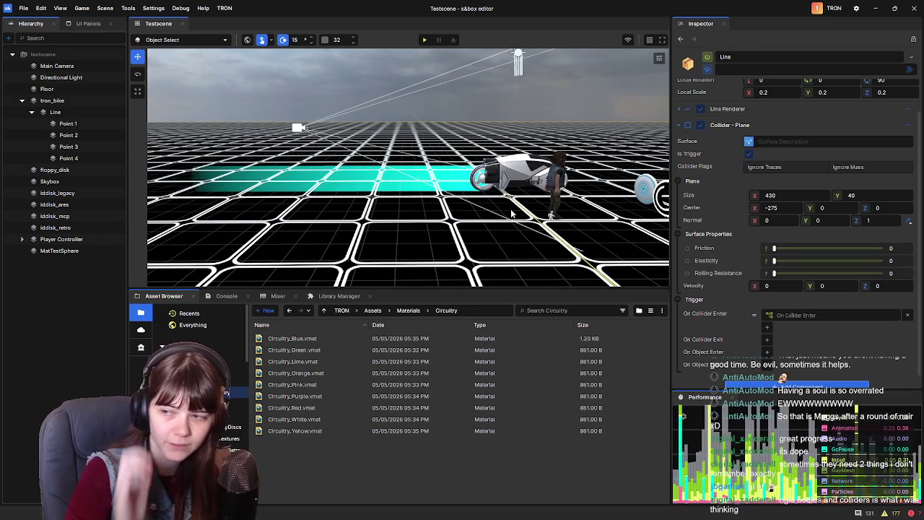
pyautogui.click(794, 316)
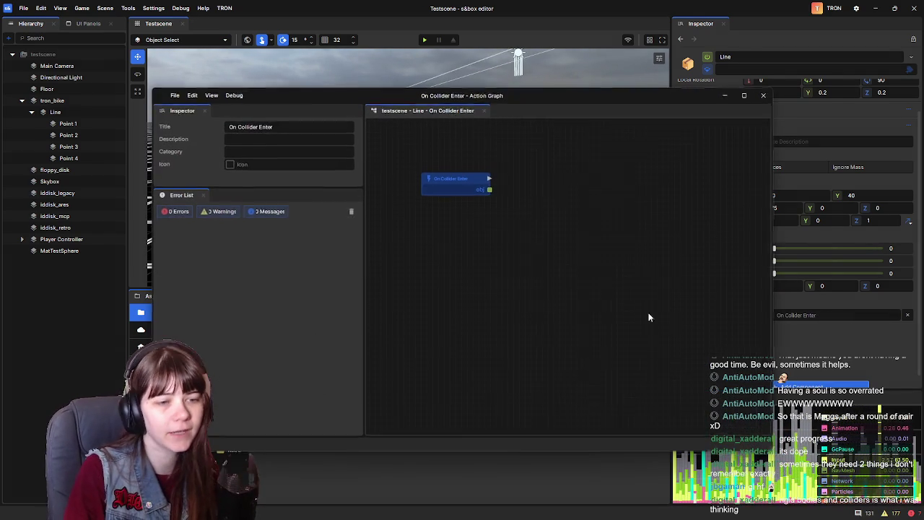
pyautogui.click(465, 182)
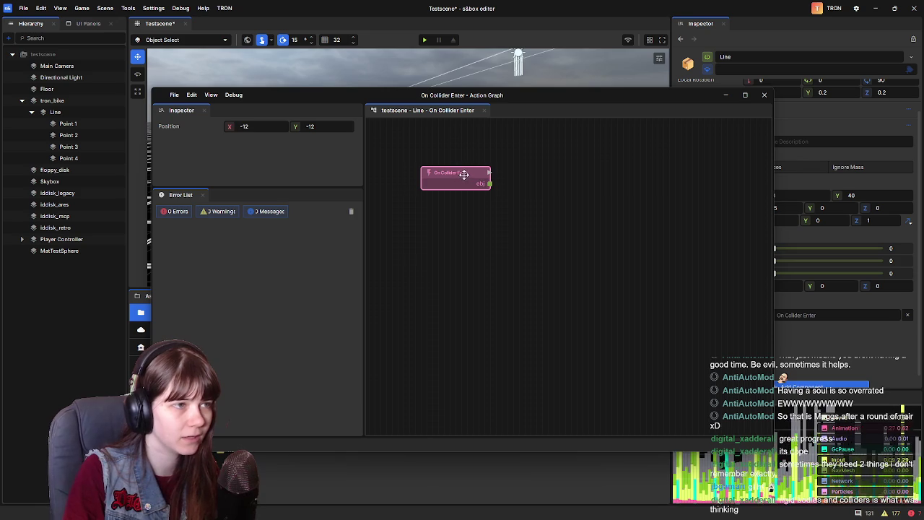
pyautogui.moveTo(466, 182); pyautogui.dragTo(467, 182)
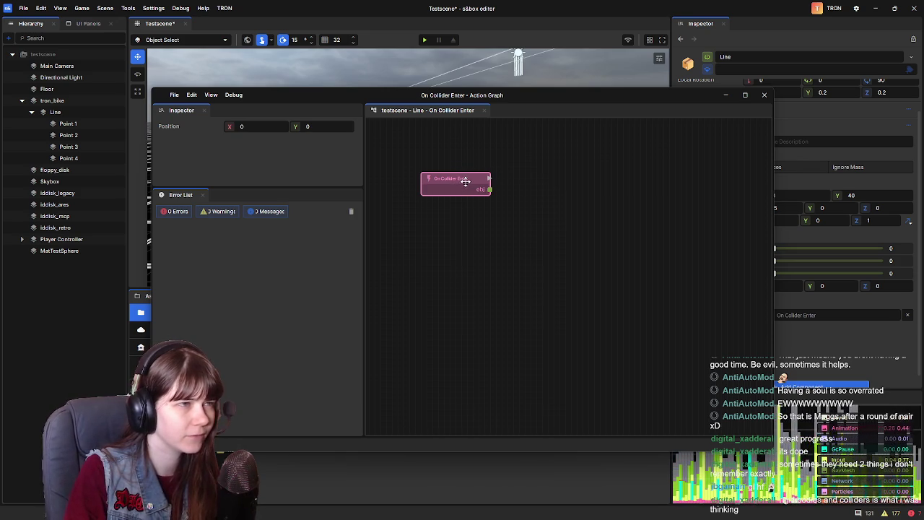
pyautogui.click(503, 226)
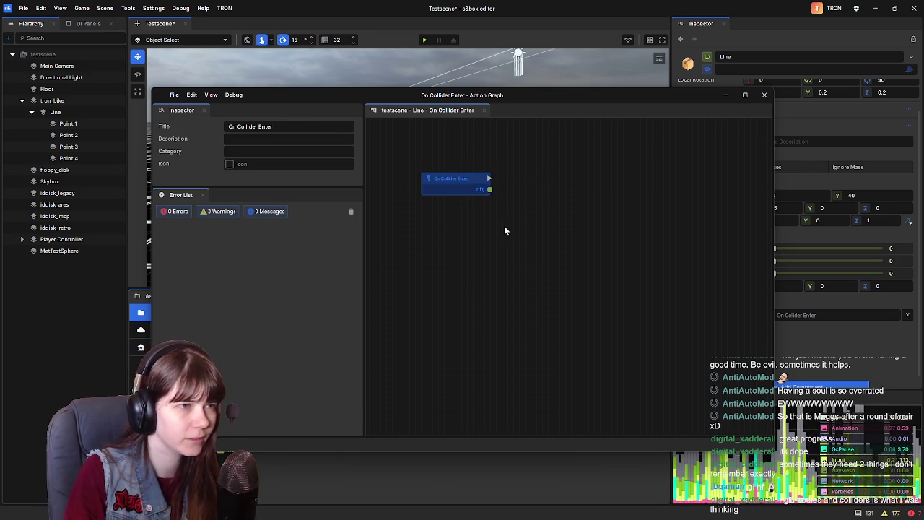
pyautogui.click(763, 96)
# - Orbit and move the scene view to inspect the tron_bike over the grid
pyautogui.moveTo(408, 198); pyautogui.dragTo(346, 209)
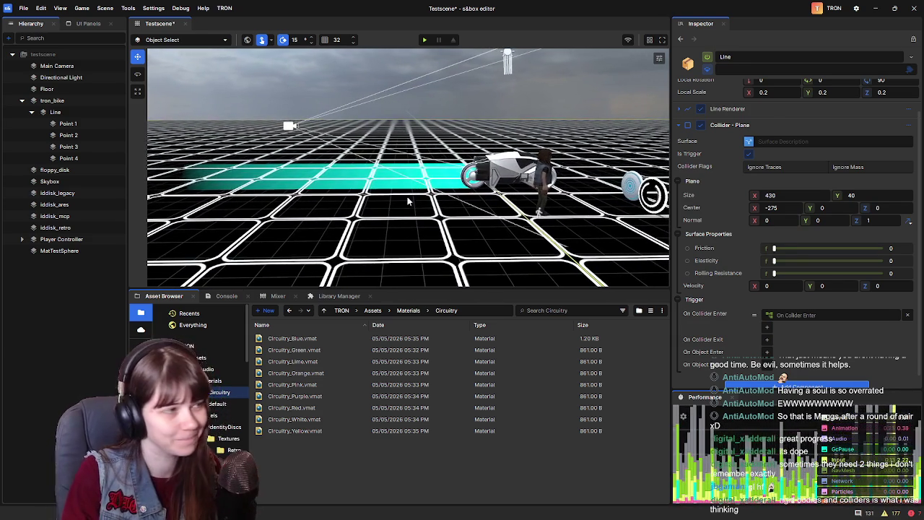
pyautogui.rightClick(420, 216)
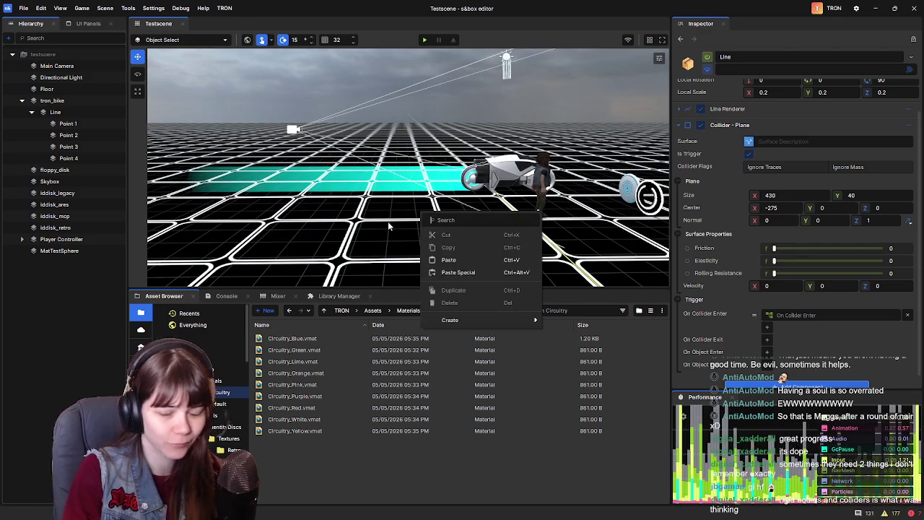
pyautogui.click(303, 206)
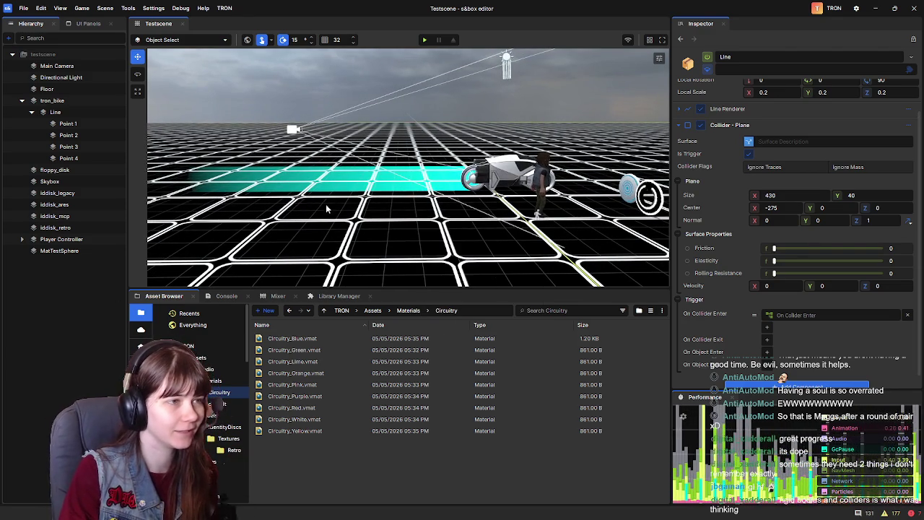
pyautogui.moveTo(369, 199); pyautogui.dragTo(372, 201)
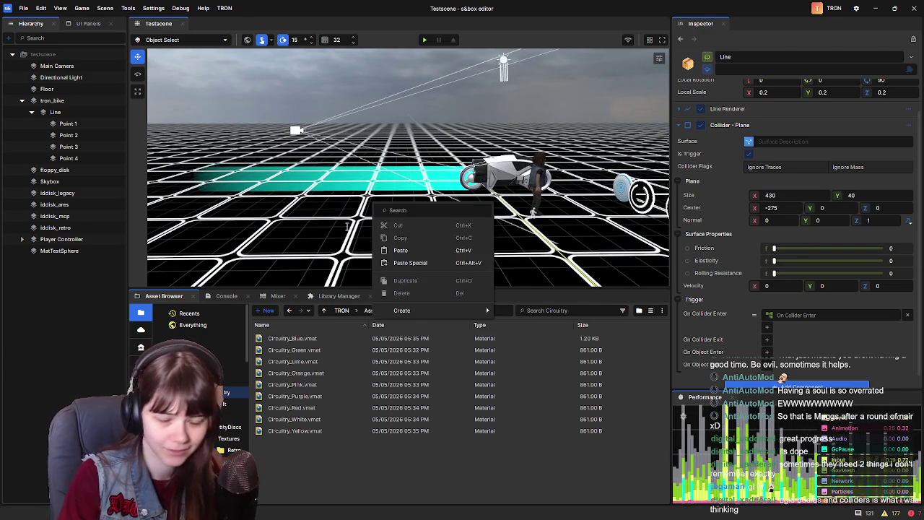
pyautogui.click(348, 226)
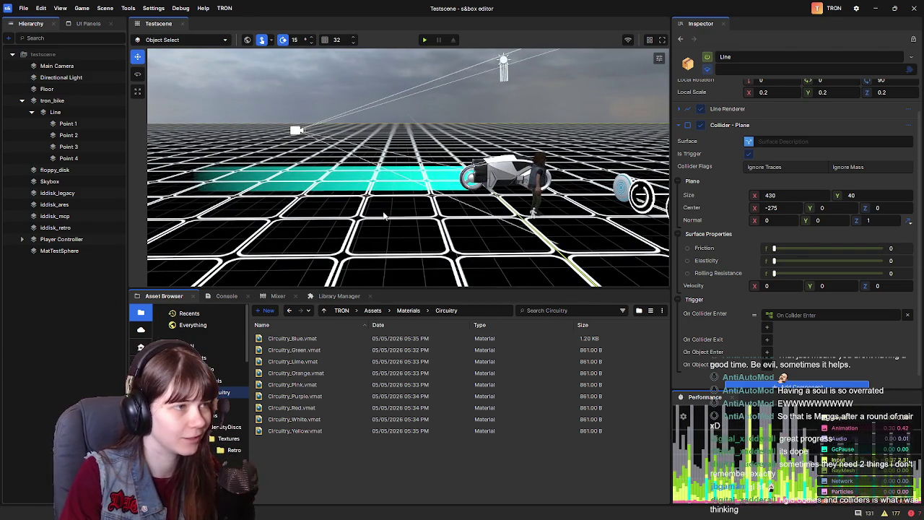
pyautogui.moveTo(385, 217); pyautogui.dragTo(375, 209)
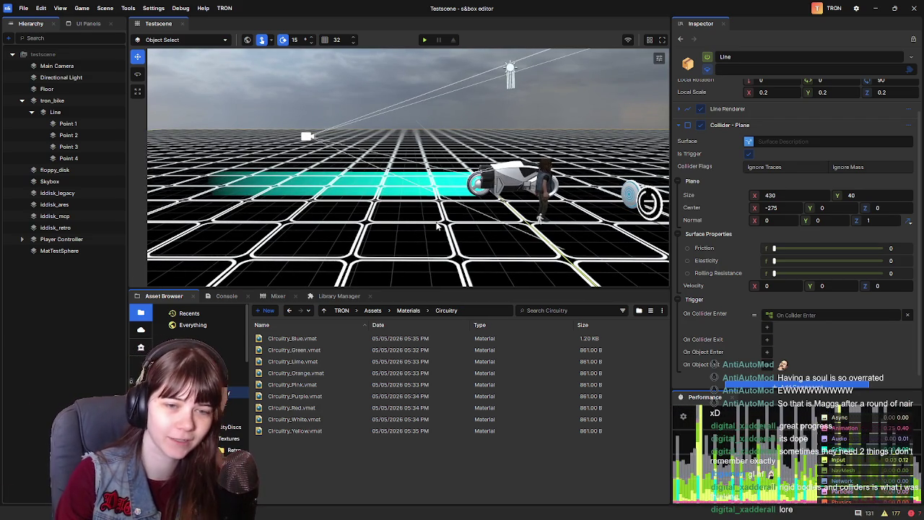
pyautogui.moveTo(414, 222); pyautogui.dragTo(408, 223)
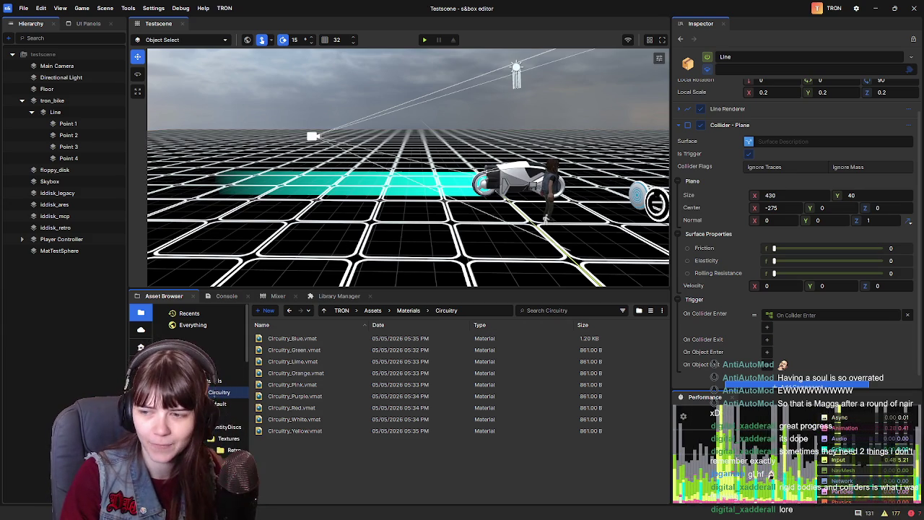
# - Close the s&box editor window, then the welcome launcher
pyautogui.moveTo(459, 217); pyautogui.dragTo(466, 220)
pyautogui.click(912, 8)
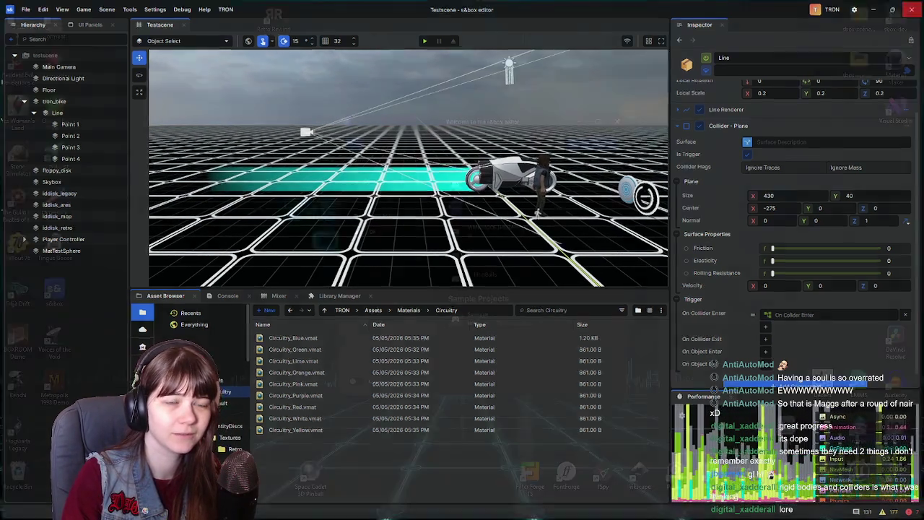
pyautogui.click(615, 121)
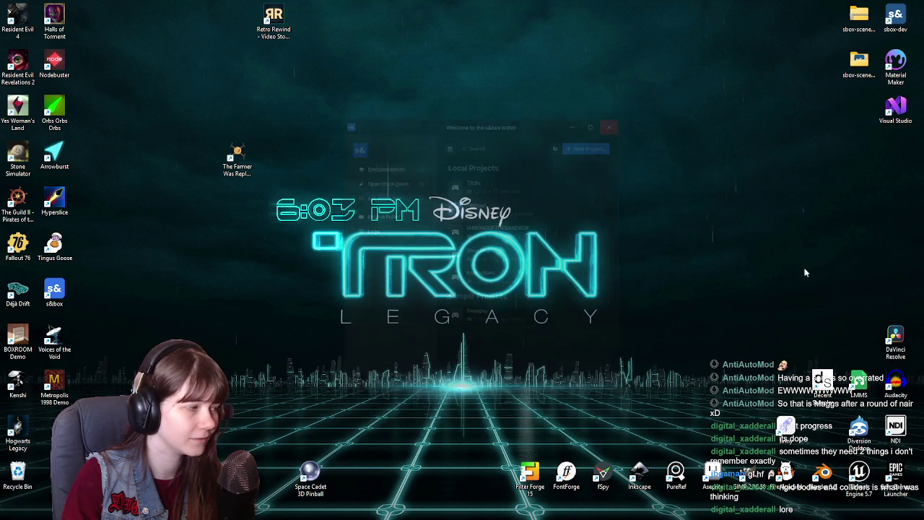